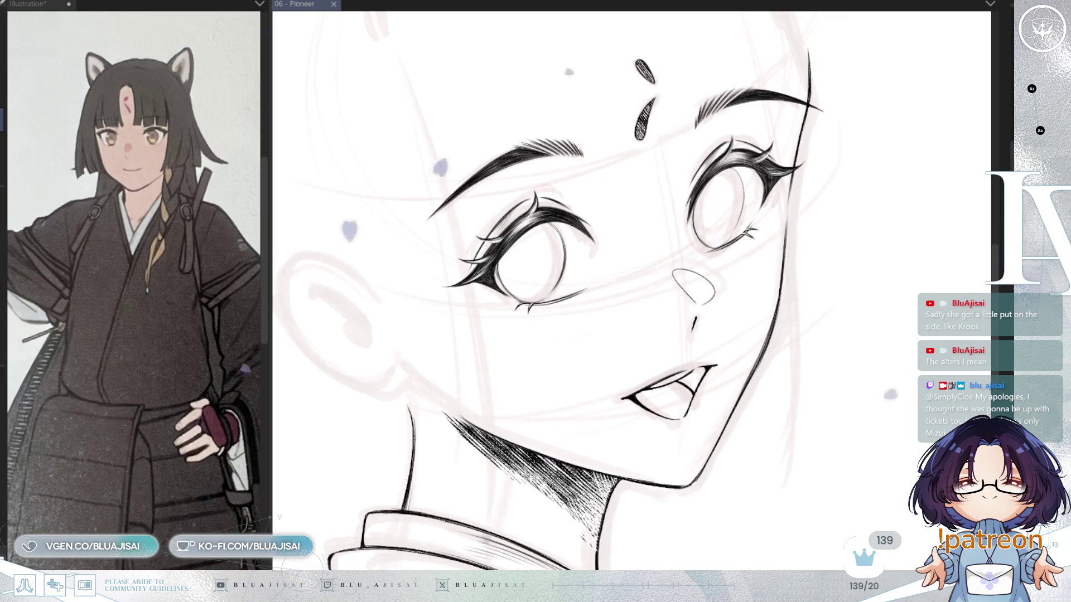
Zoom, rotate and pan the canvas view to frame both eyes.
scroll(525, 266, up, 3)
mouse_move(525, 266)
mouse_down()
mouse_move(567, 162)
mouse_move(558, 184)
mouse_move(547, 178)
mouse_move(552, 167)
mouse_move(566, 163)
mouse_move(572, 178)
mouse_up()
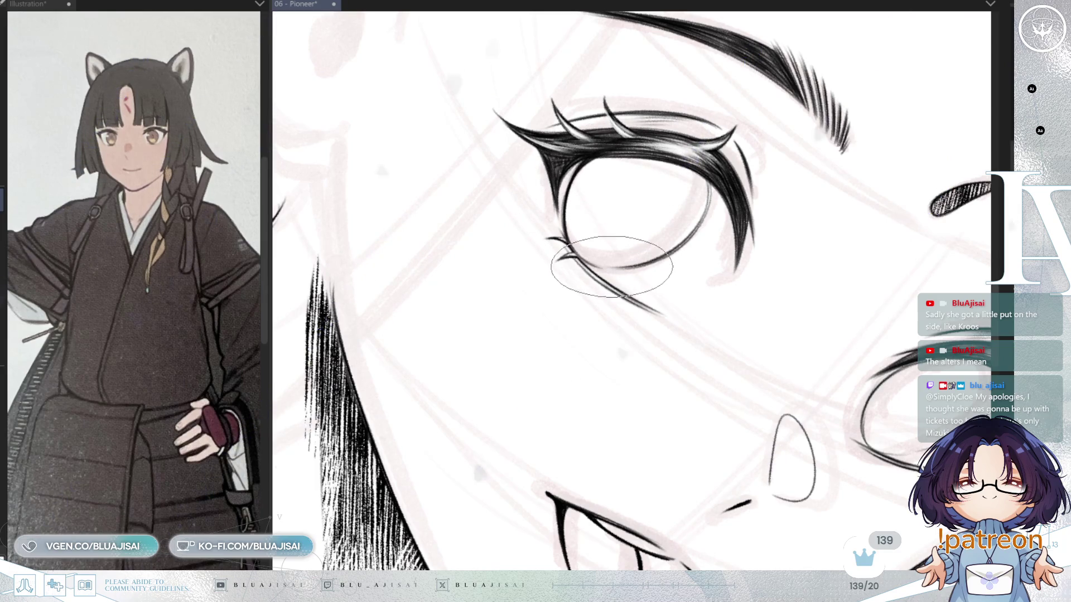
key(ctrl+at)
mouse_move(605, 269)
mouse_down()
mouse_move(784, 220)
mouse_move(666, 135)
mouse_up()
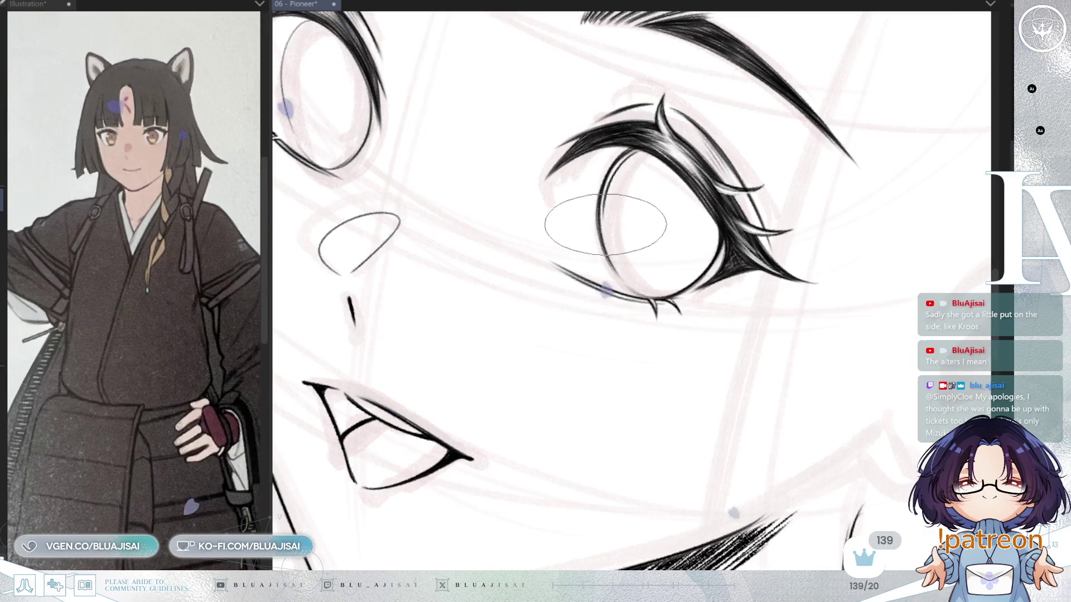
key(asciicircum)
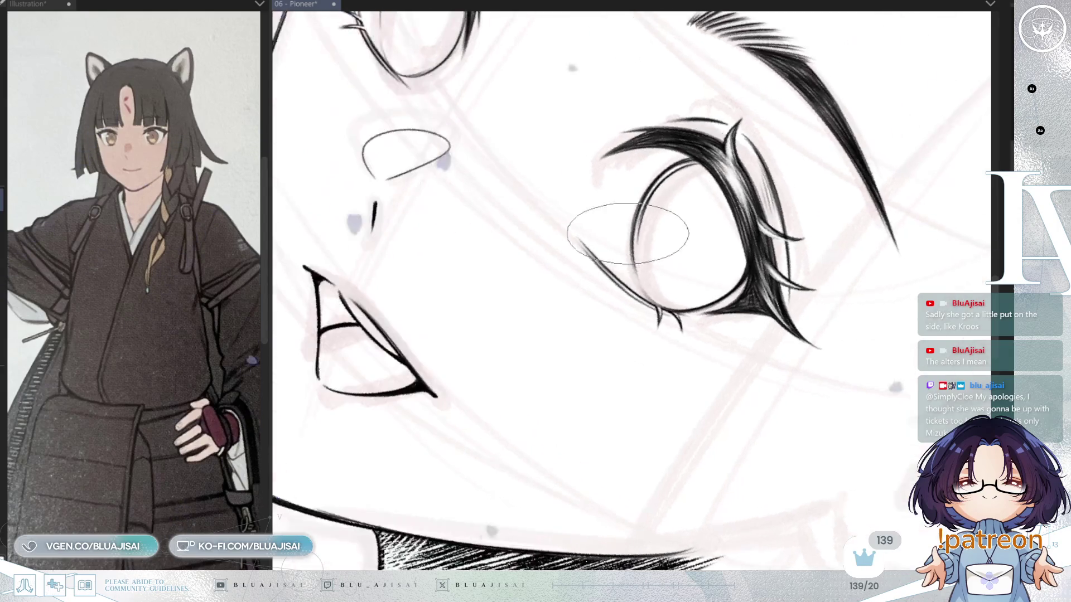
key(asciicircum)
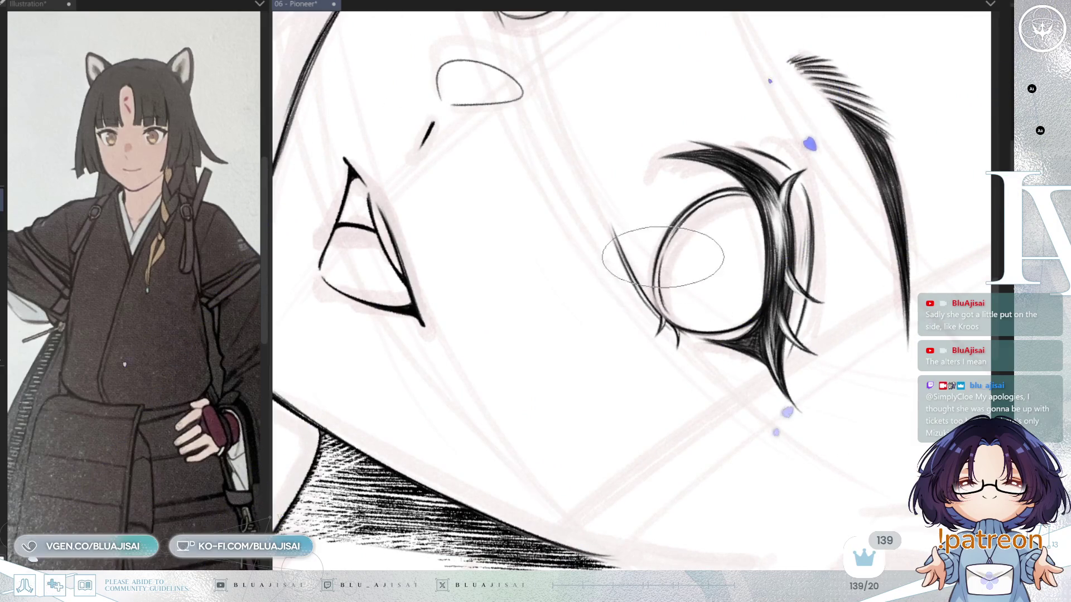
key(minus)
key(minus)
key(minus)
key(minus)
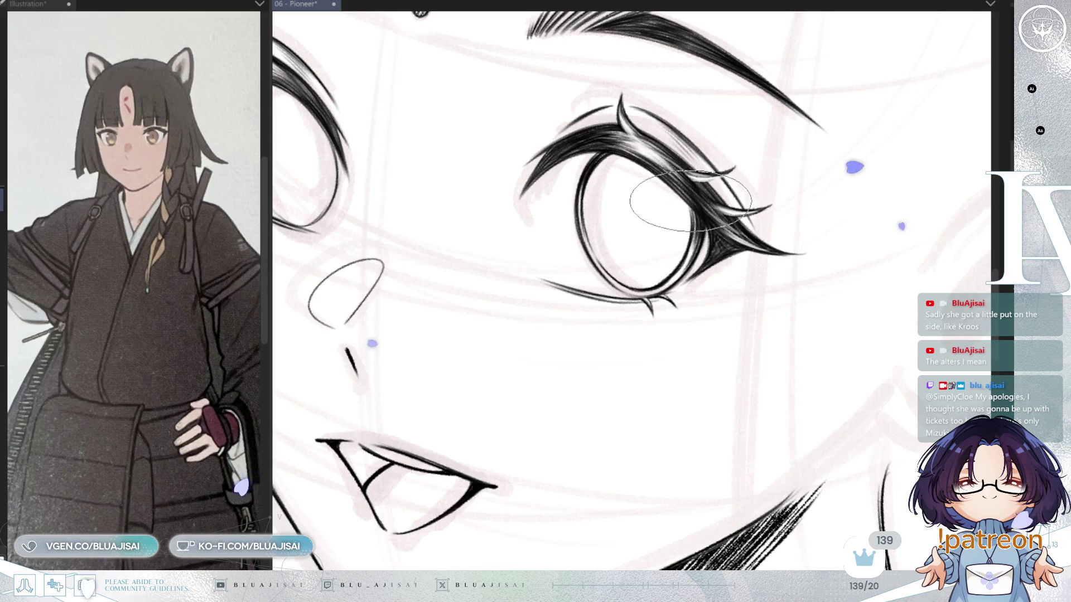
Mirror the view to check proportions and tilt it so the face line is vertical.
key(h)
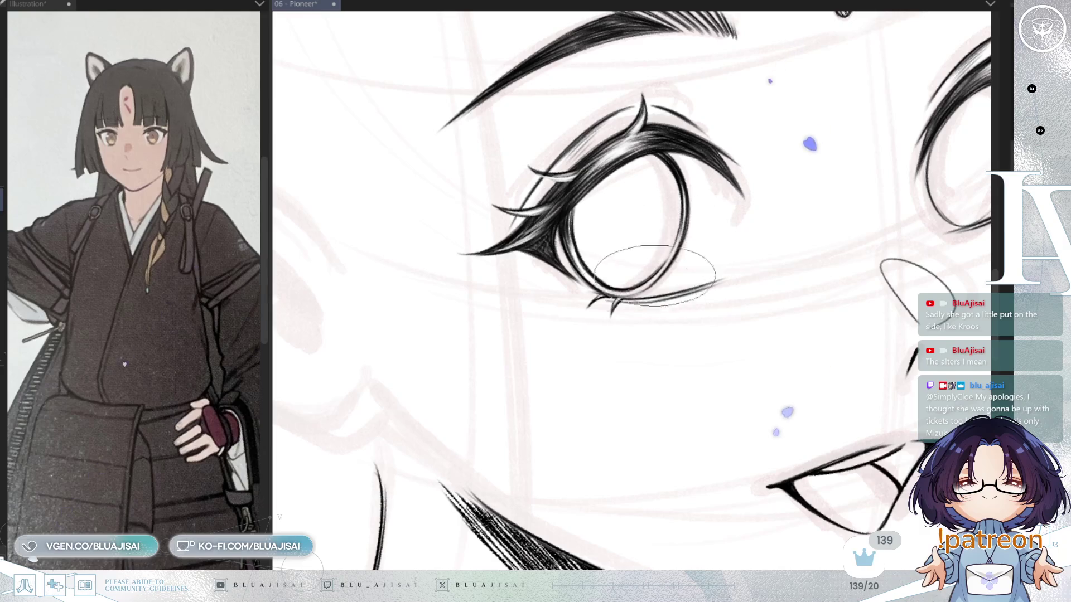
key(h)
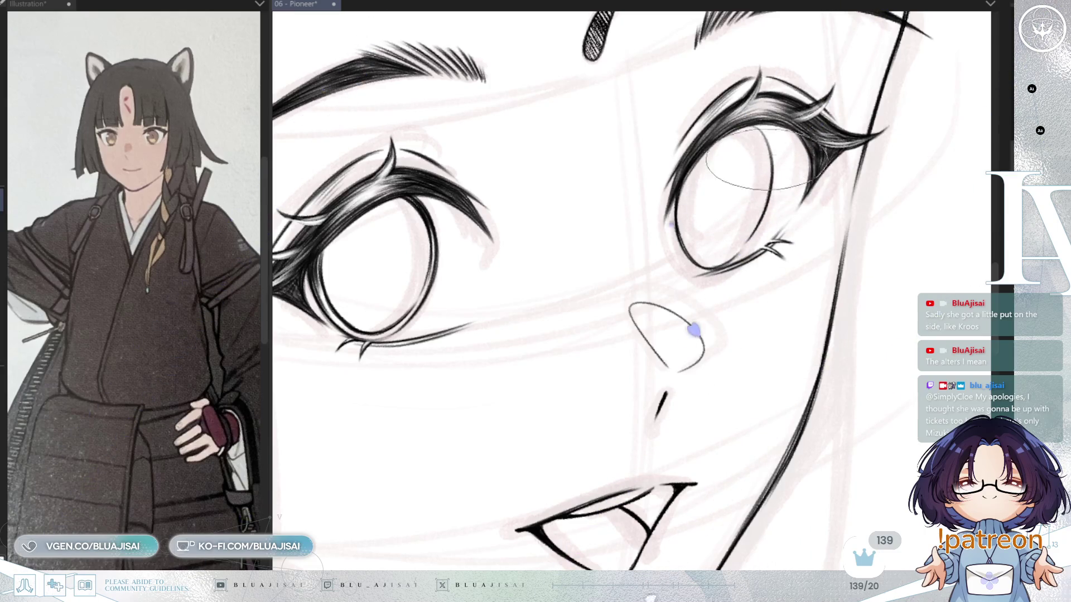
key(h)
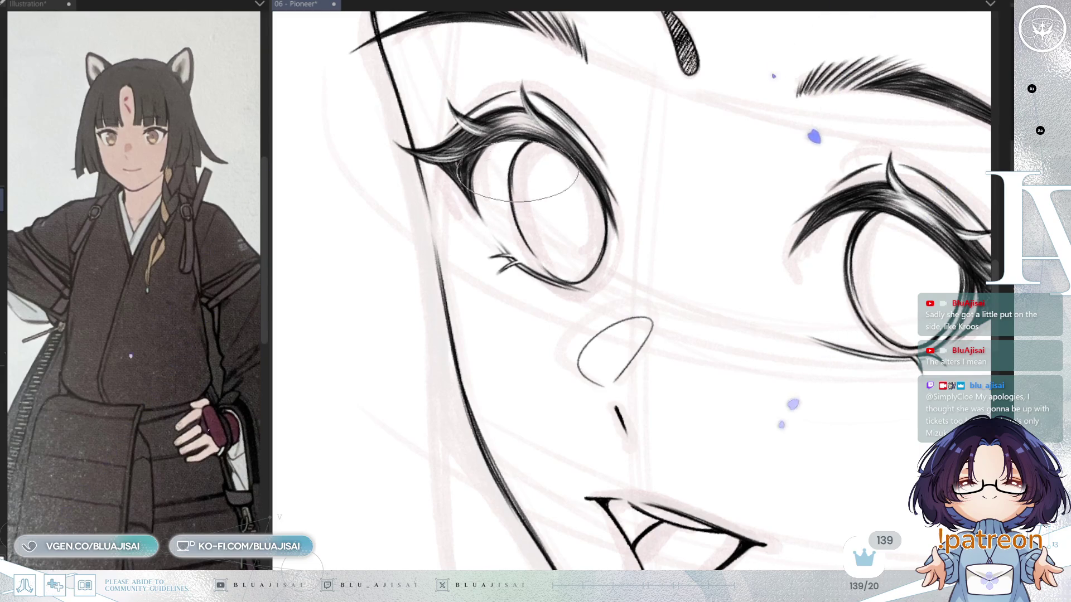
drag(627, 426, 551, 536)
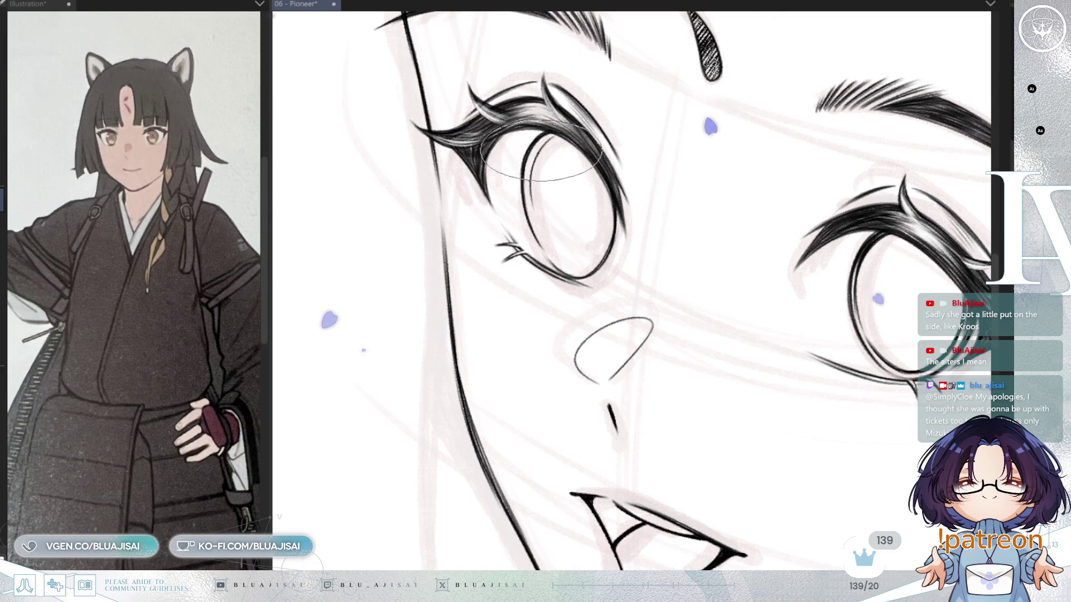
drag(496, 229, 561, 156)
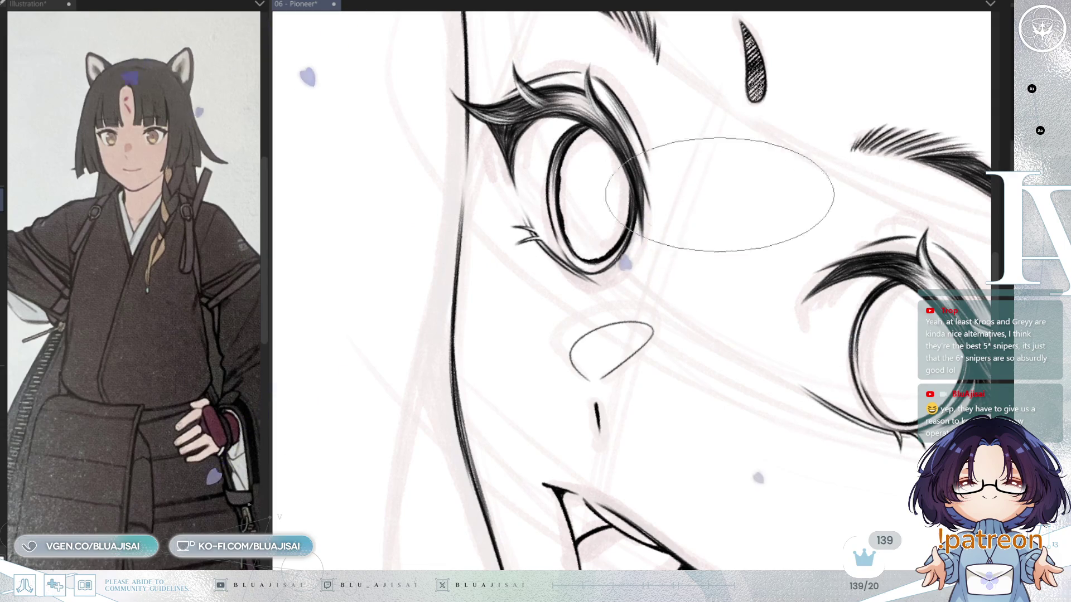
Center the eyes in the view and save the 06 - Pioneer drawing.
drag(862, 258, 680, 177)
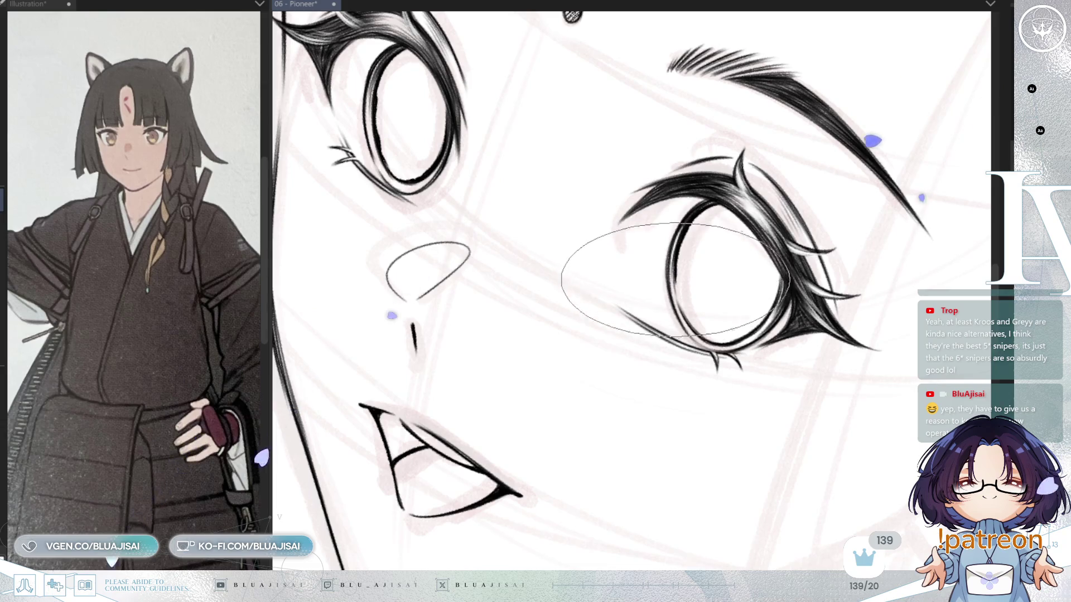
drag(690, 322, 683, 301)
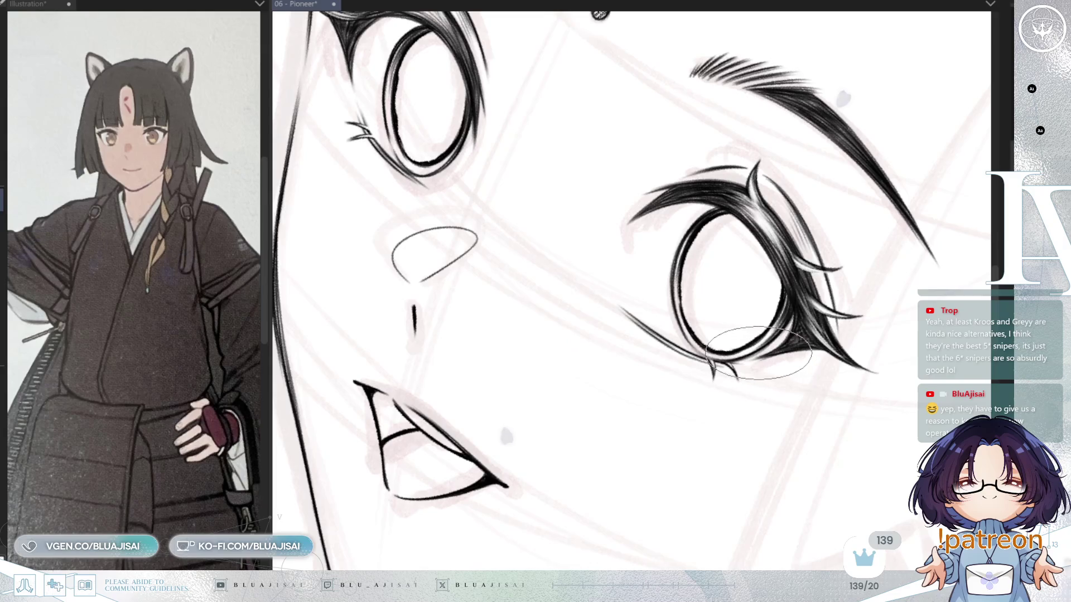
key(ctrl+s)
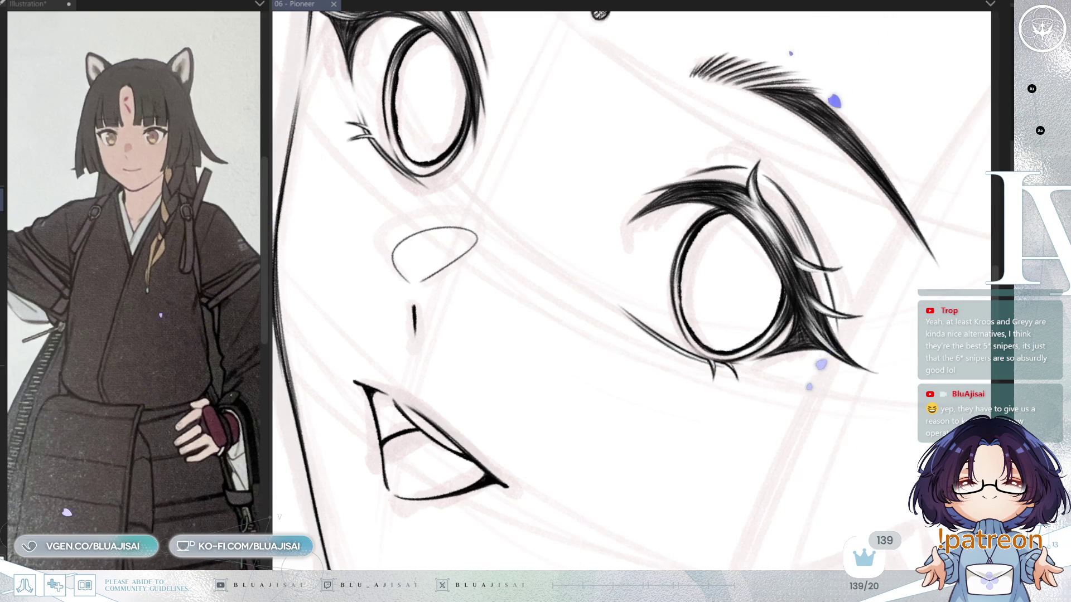
key(minus)
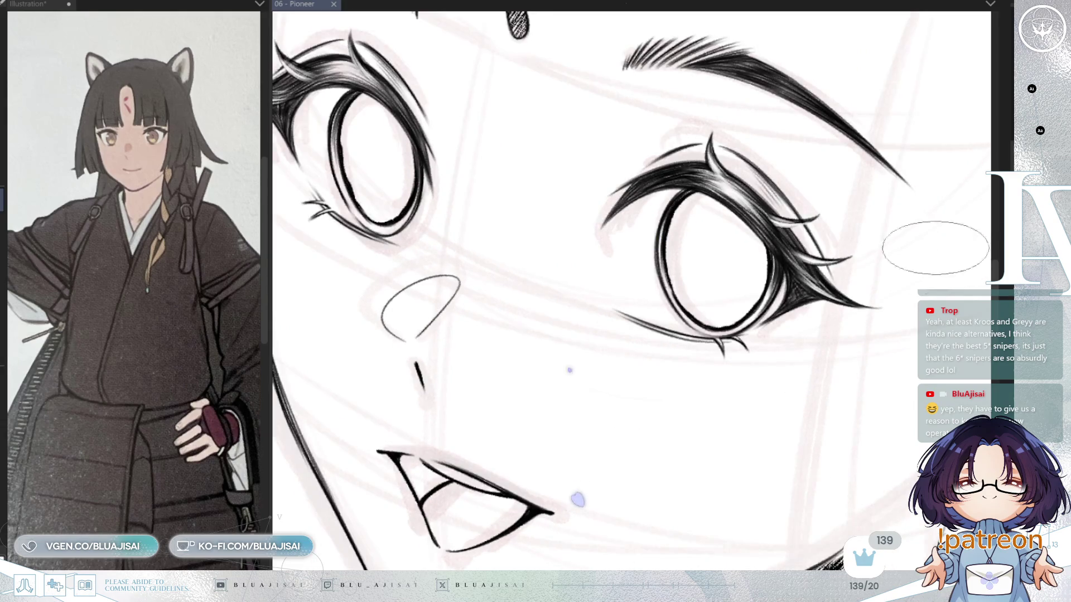
Mirror the view and draw thin grey guide strokes across both eyes' irises.
drag(942, 243, 993, 357)
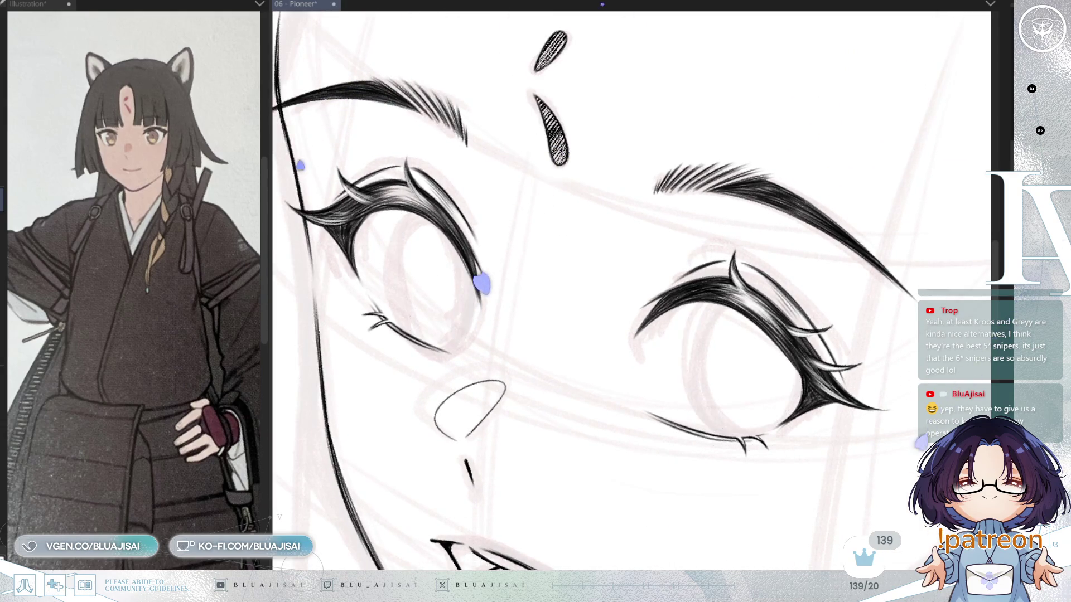
key(h)
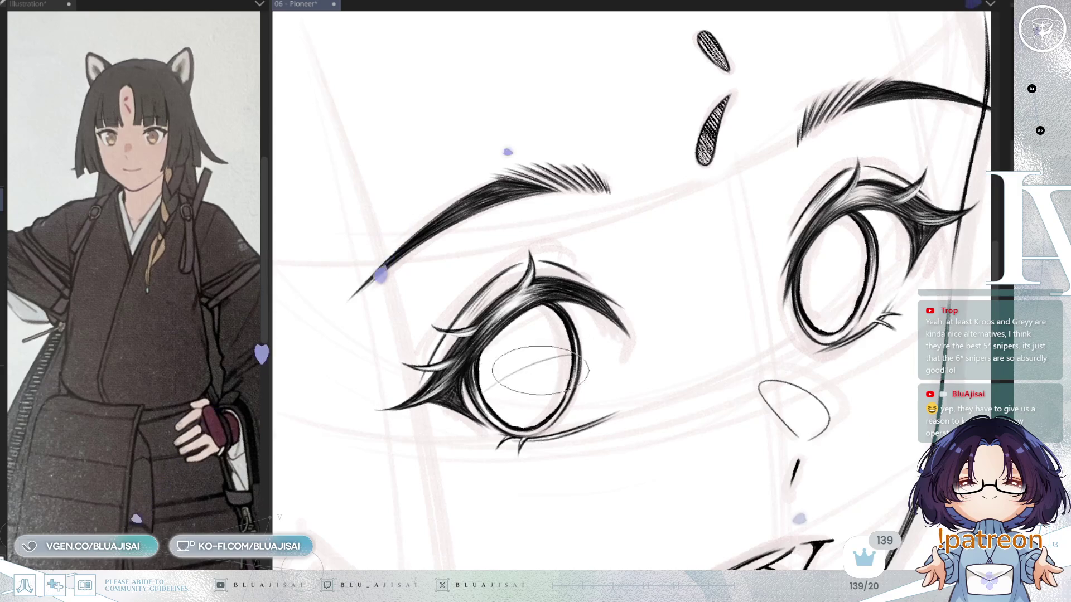
drag(485, 393, 570, 354)
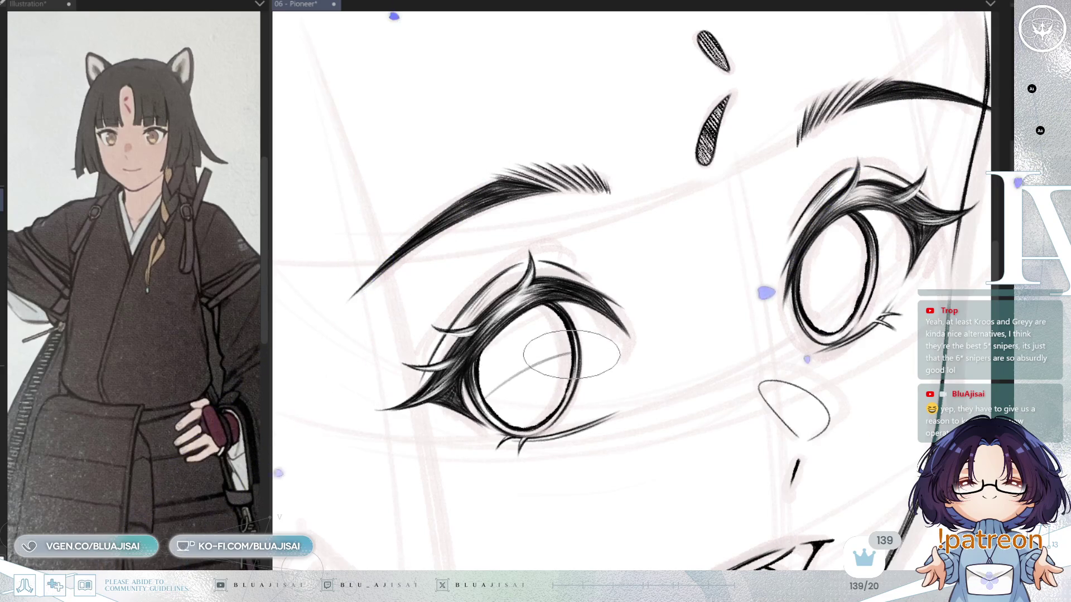
drag(794, 290, 873, 261)
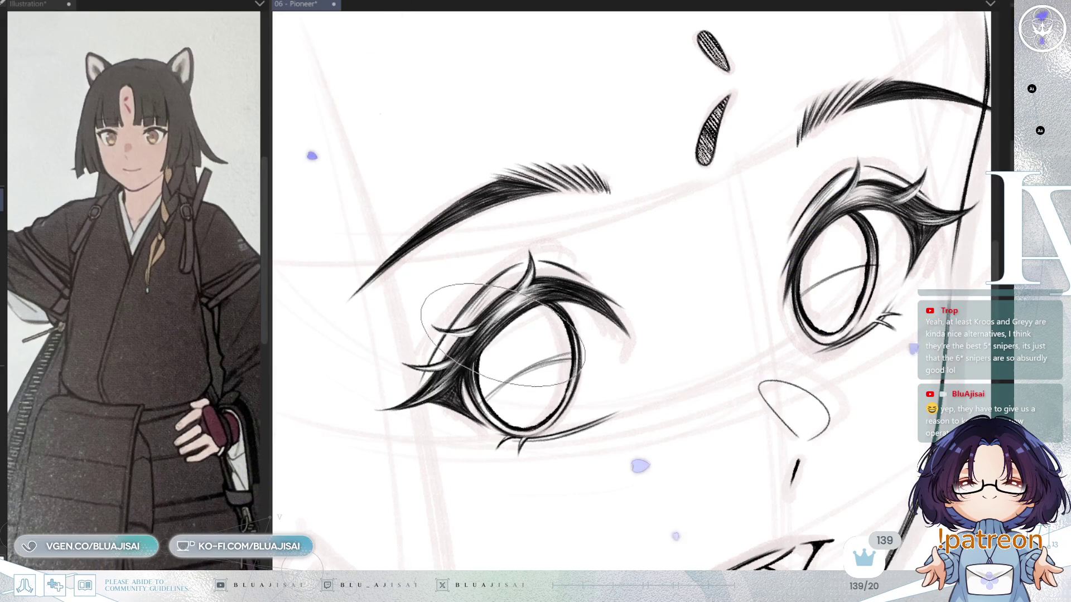
Add hatching across the left and right eyes' irises.
mouse_move(513, 326)
mouse_down()
mouse_move(490, 371)
mouse_move(487, 353)
mouse_move(513, 301)
mouse_move(493, 362)
mouse_move(518, 346)
mouse_move(452, 390)
mouse_move(474, 401)
mouse_move(513, 357)
mouse_move(607, 329)
mouse_up()
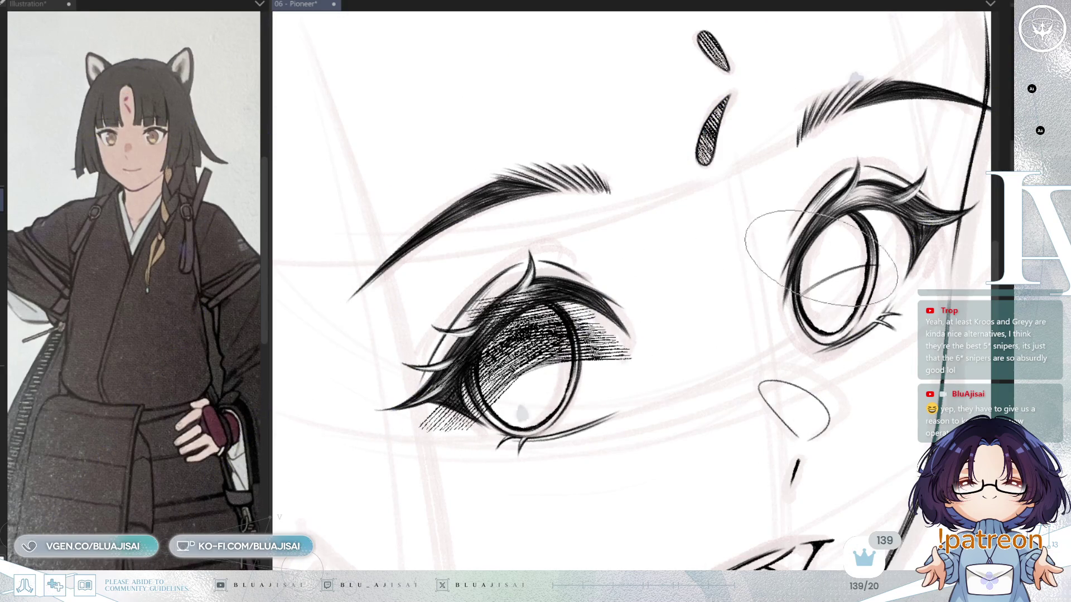
mouse_move(838, 221)
mouse_down()
mouse_move(820, 234)
mouse_move(870, 228)
mouse_move(831, 237)
mouse_move(848, 244)
mouse_move(742, 290)
mouse_move(864, 257)
mouse_move(778, 298)
mouse_move(825, 245)
mouse_move(870, 234)
mouse_move(837, 257)
mouse_up()
mouse_move(517, 355)
mouse_down()
mouse_move(479, 385)
mouse_move(536, 301)
mouse_move(563, 312)
mouse_up()
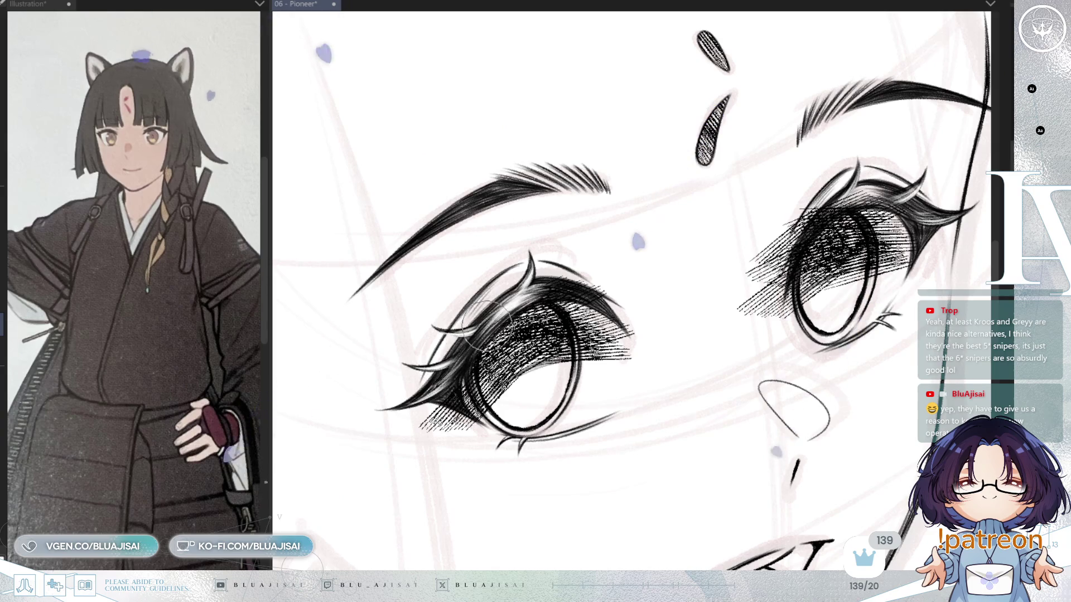
Undo and erase stray hatching by the left eye's lashes and the right eye's iris and lid.
mouse_move(483, 417)
mouse_down()
mouse_move(463, 399)
mouse_move(440, 403)
mouse_move(410, 435)
mouse_up()
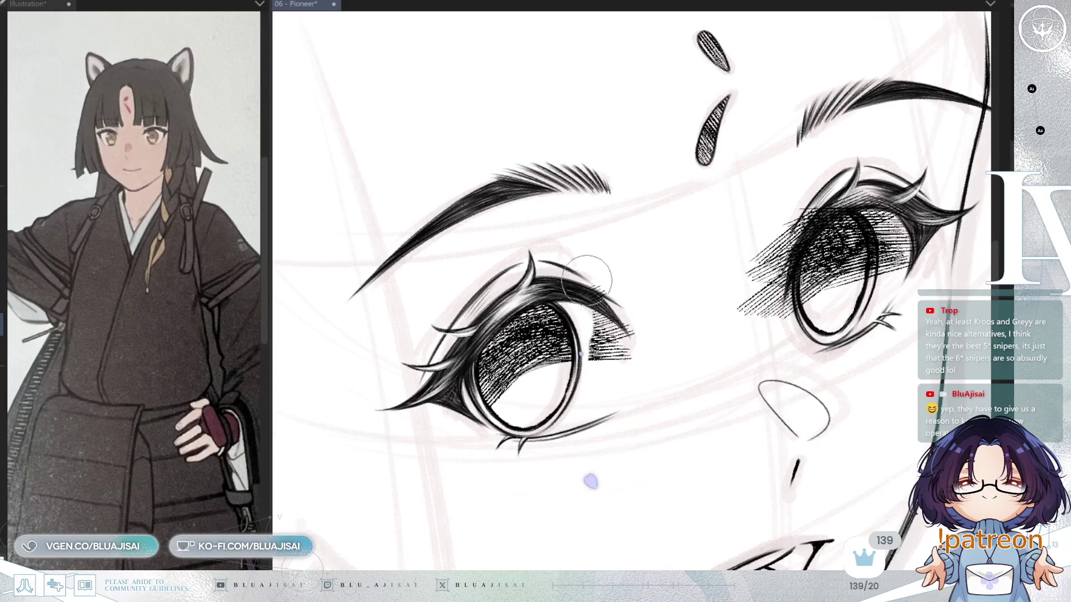
key(ctrl+z)
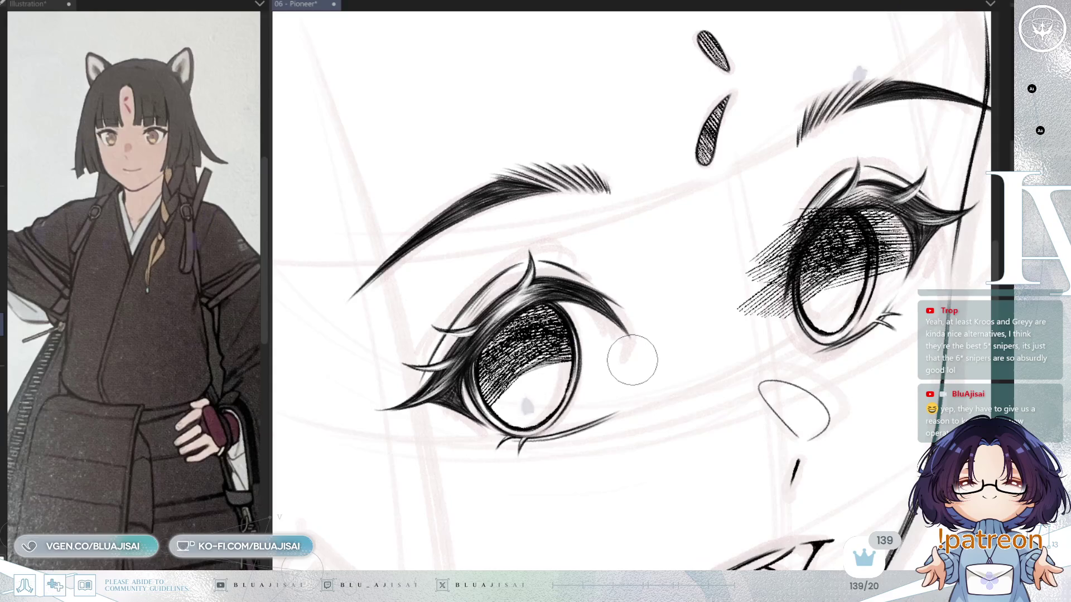
mouse_move(631, 354)
mouse_down()
mouse_move(659, 349)
mouse_move(660, 377)
mouse_up()
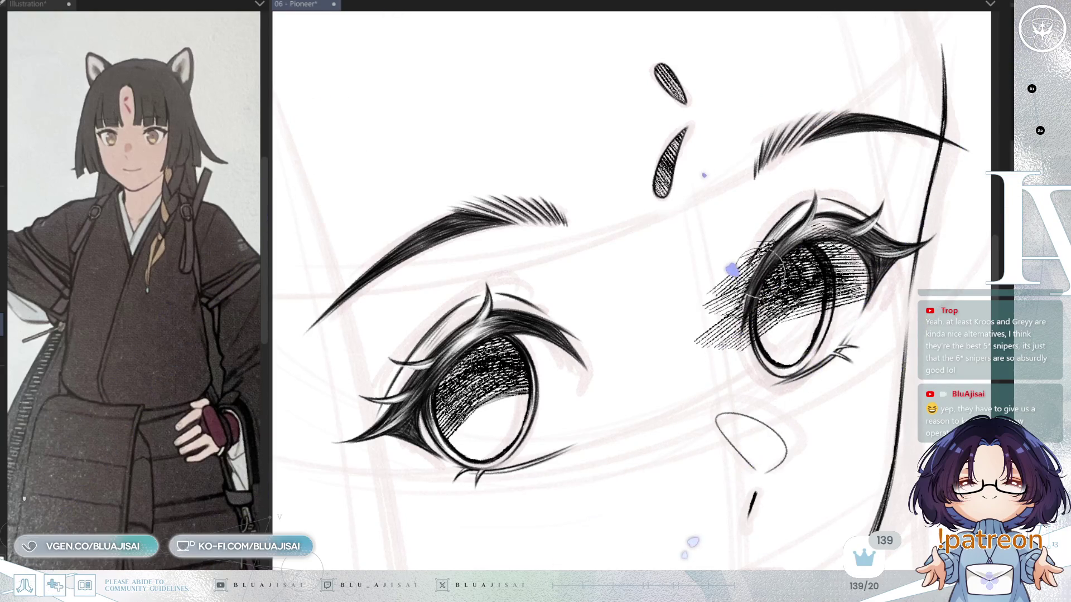
mouse_move(742, 349)
mouse_down()
mouse_move(709, 275)
mouse_move(732, 311)
mouse_up()
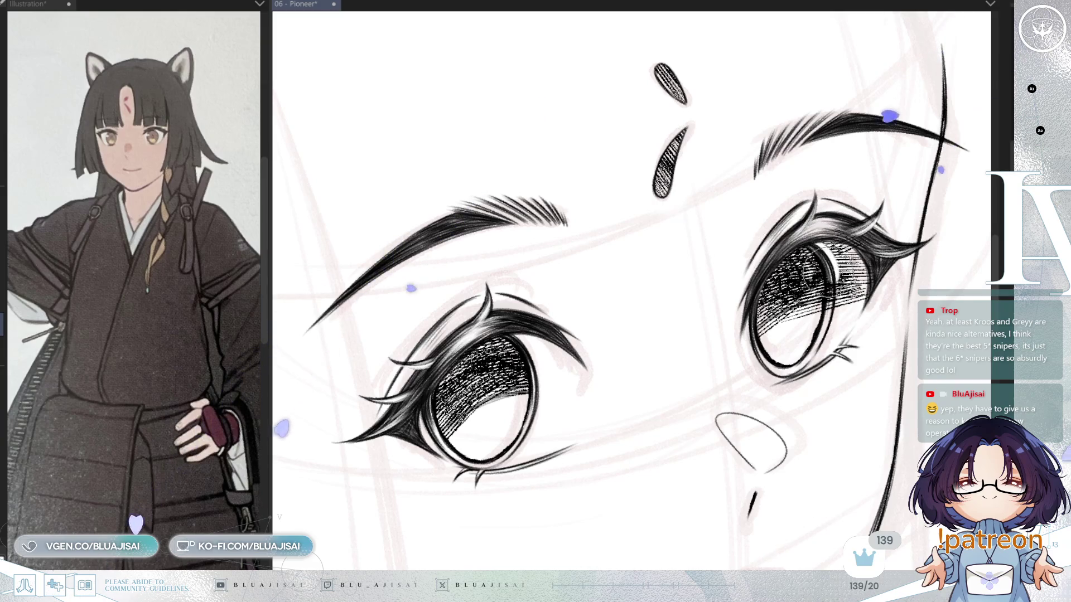
mouse_move(831, 215)
mouse_down()
mouse_move(859, 278)
mouse_move(883, 254)
mouse_up()
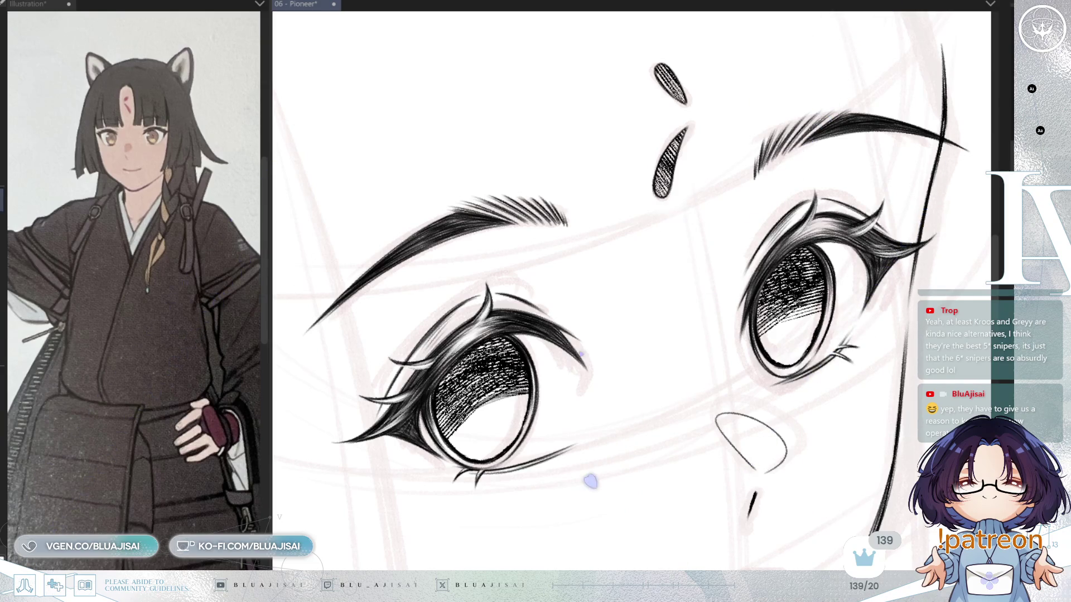
key(h)
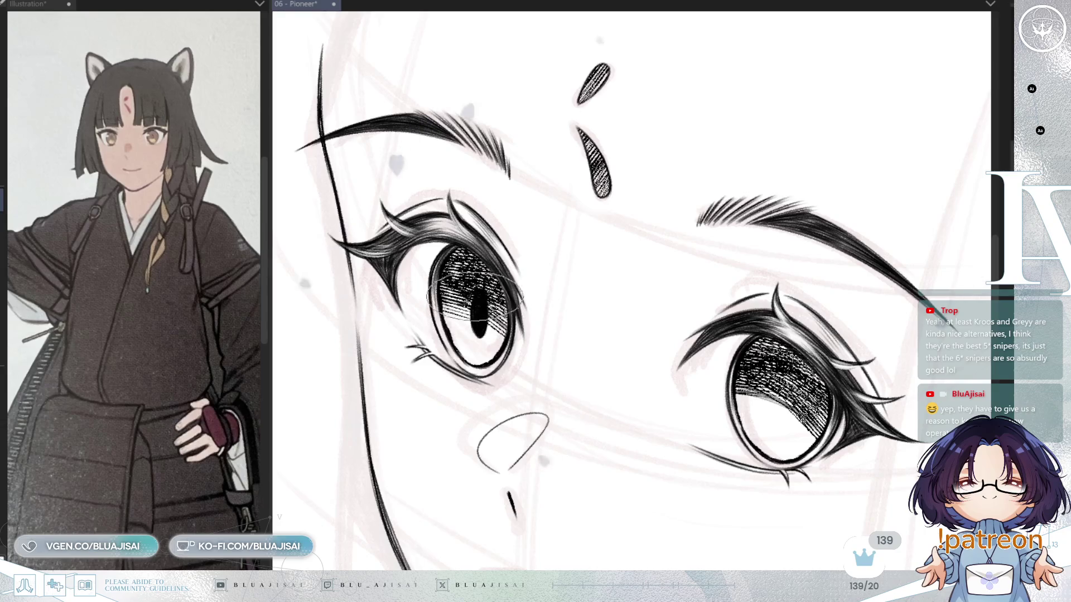
Mirror-check the face, zoom in, and ink a dark slit pupil in the right eye.
key(minus)
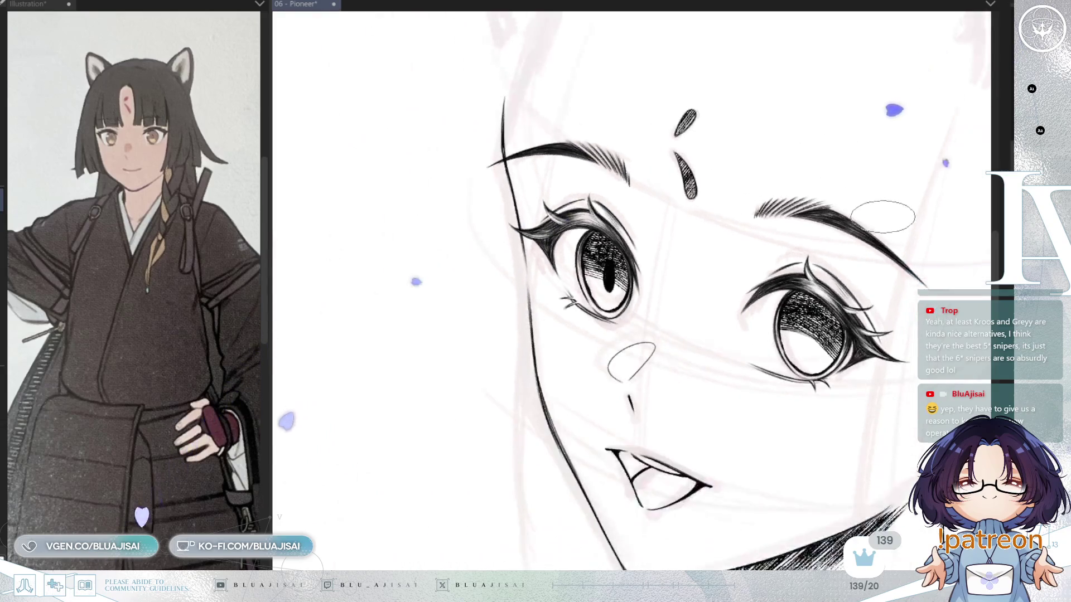
key(h)
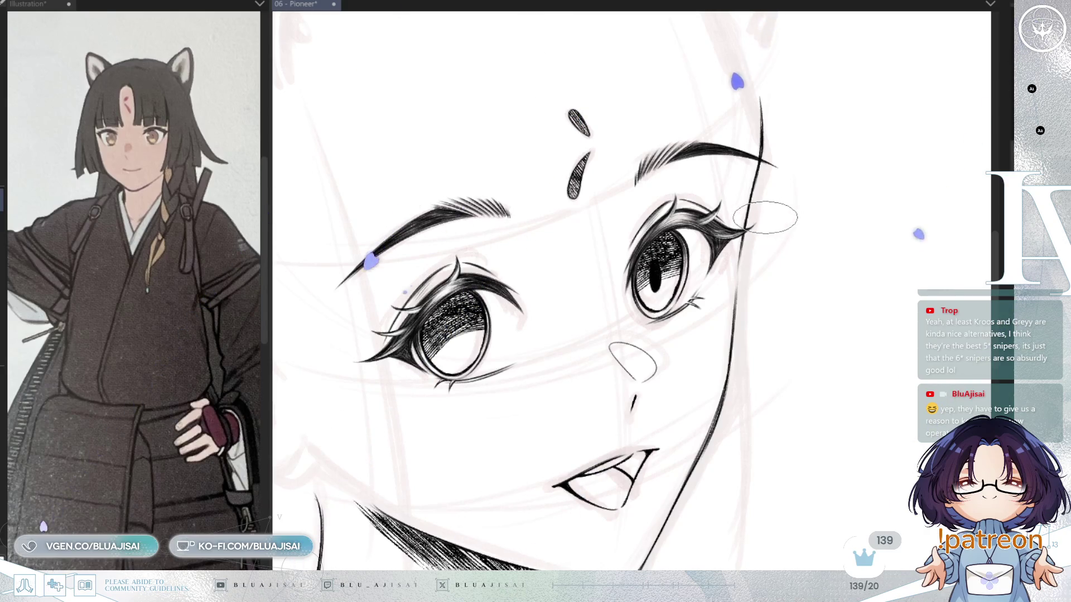
key(h)
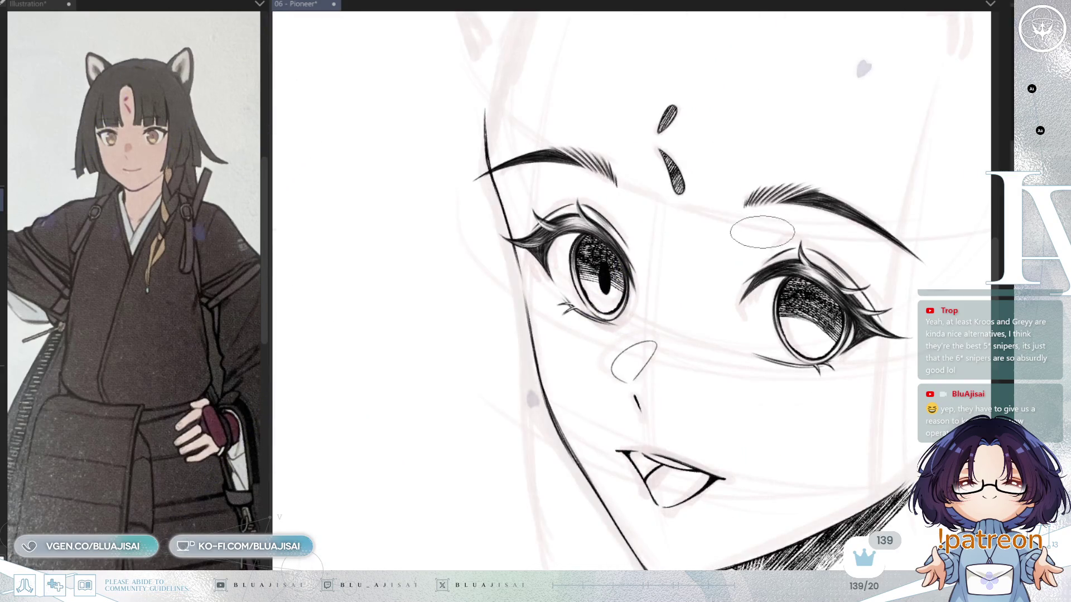
scroll(686, 293, up, 2)
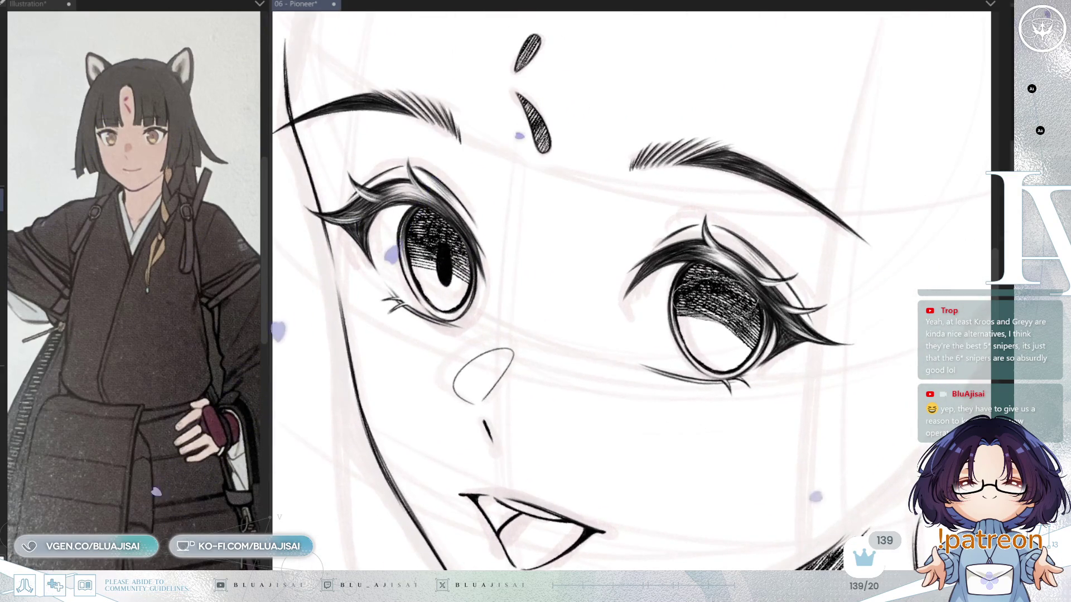
drag(717, 318, 721, 341)
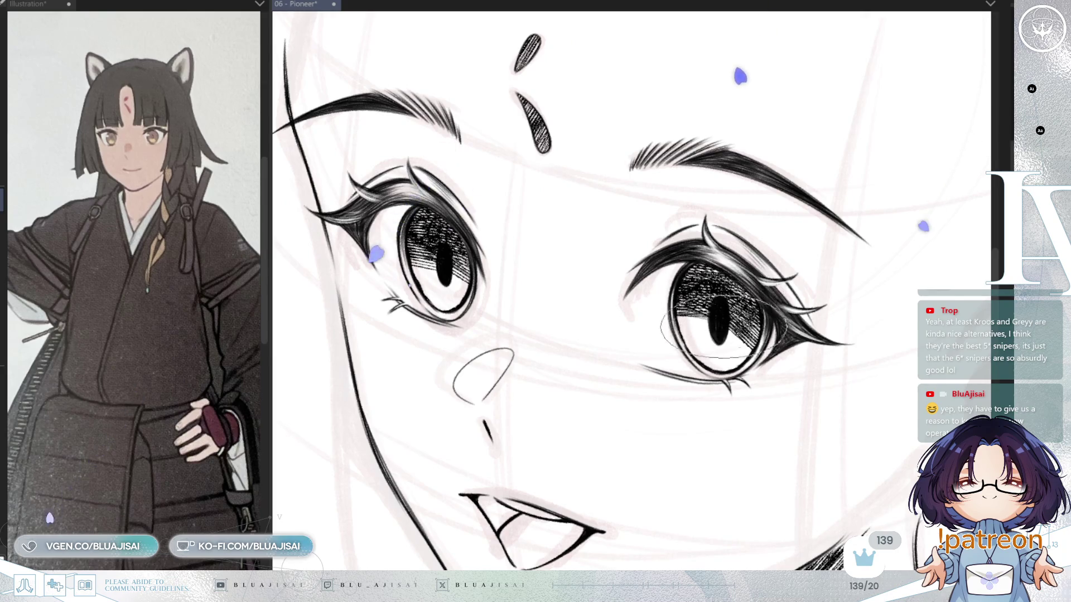
key(h)
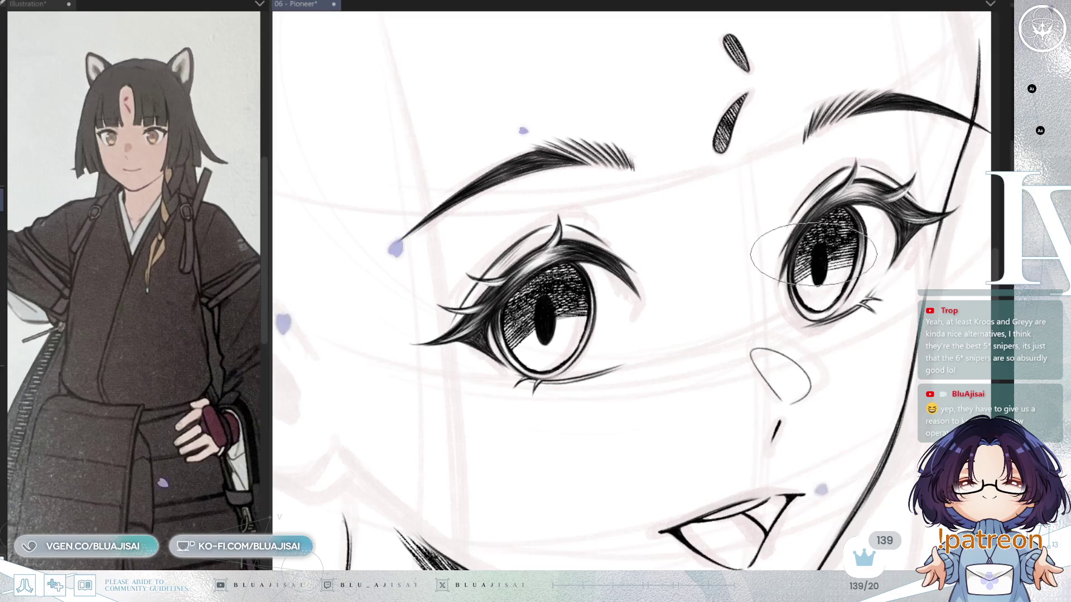
Hatch the white of the left eye below and to the right of its pupil.
drag(753, 393, 765, 355)
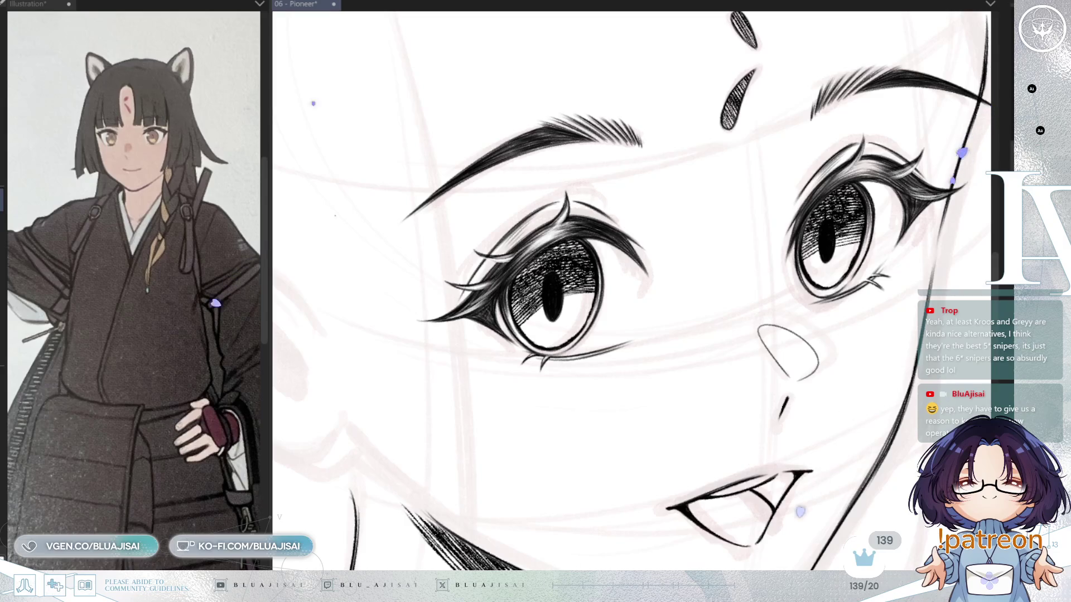
scroll(522, 318, up, 1)
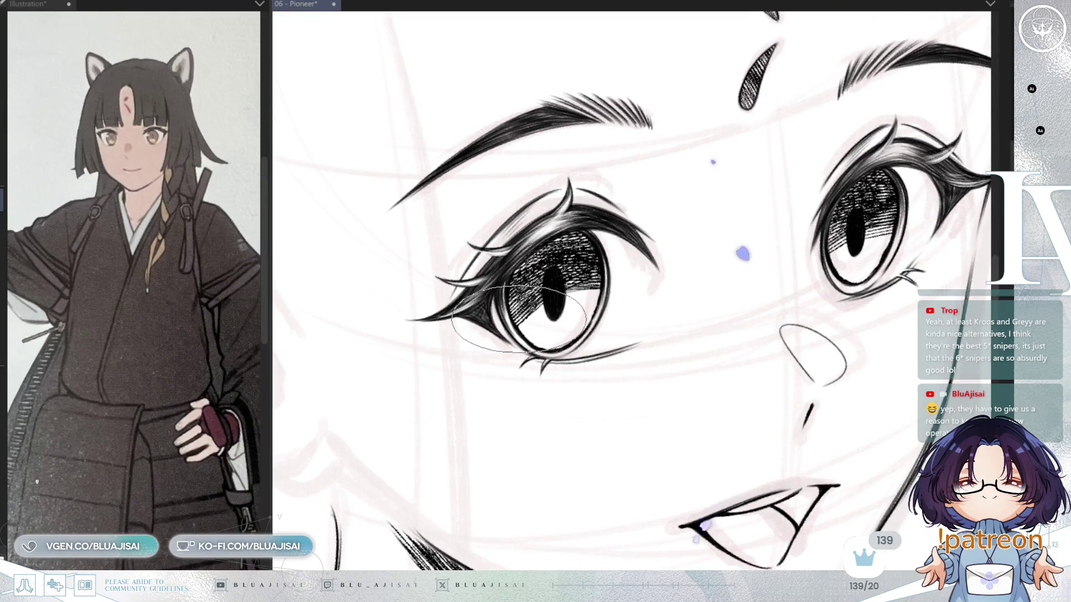
drag(527, 325, 542, 338)
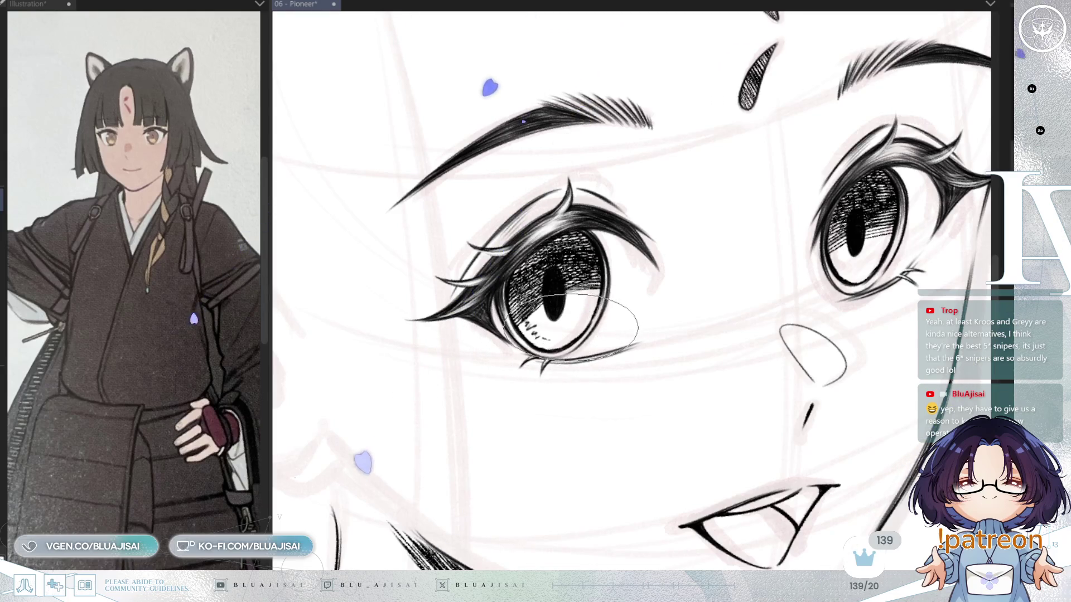
drag(580, 291, 575, 326)
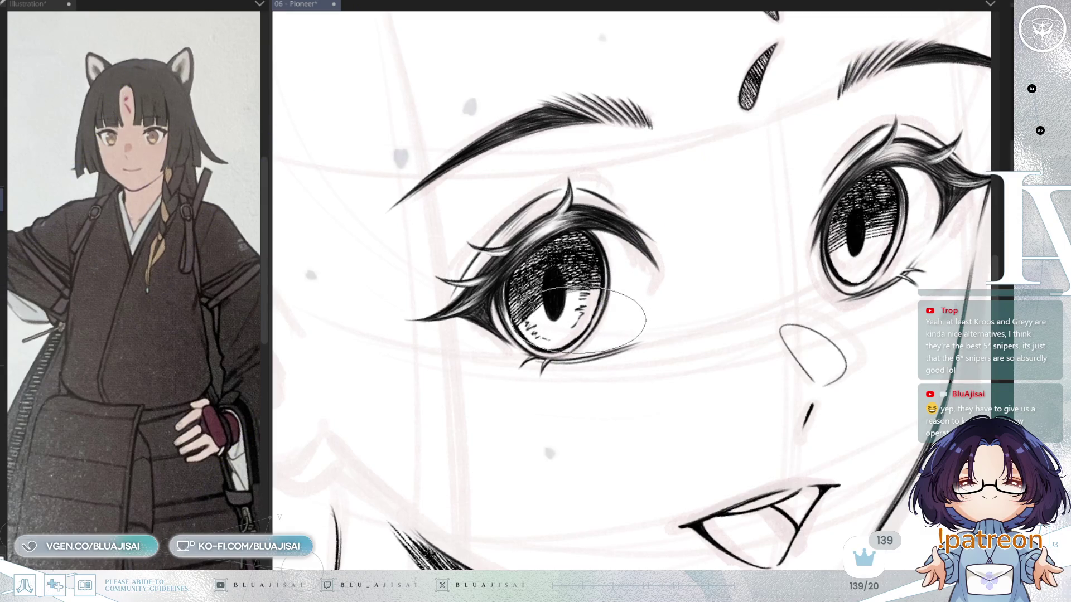
mouse_move(822, 248)
mouse_down()
mouse_move(789, 262)
mouse_move(813, 290)
mouse_move(850, 248)
mouse_move(832, 285)
mouse_move(851, 248)
mouse_up()
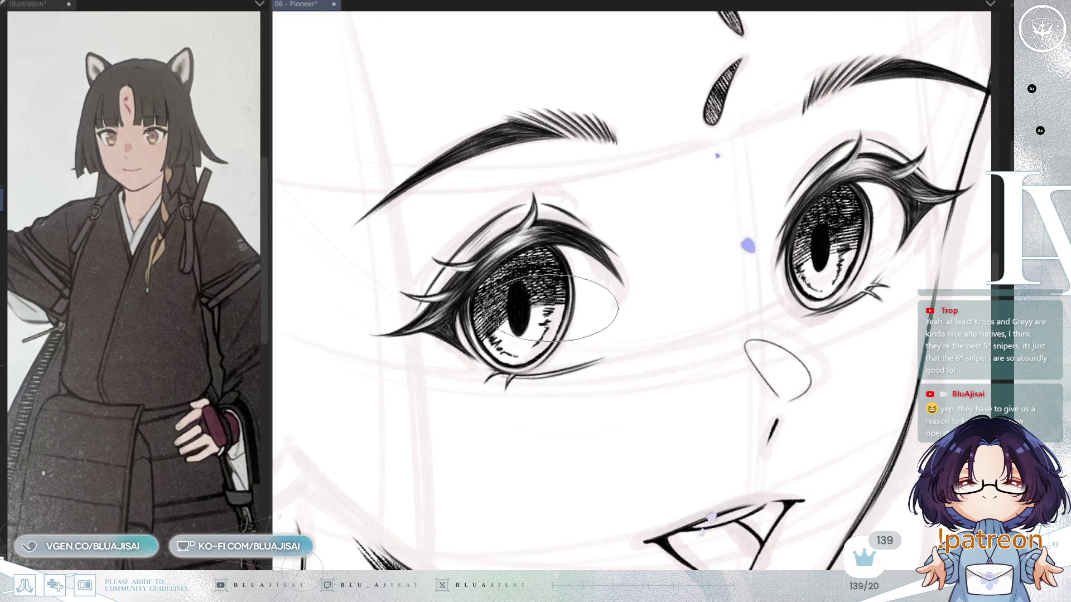
scroll(891, 253, down, 6)
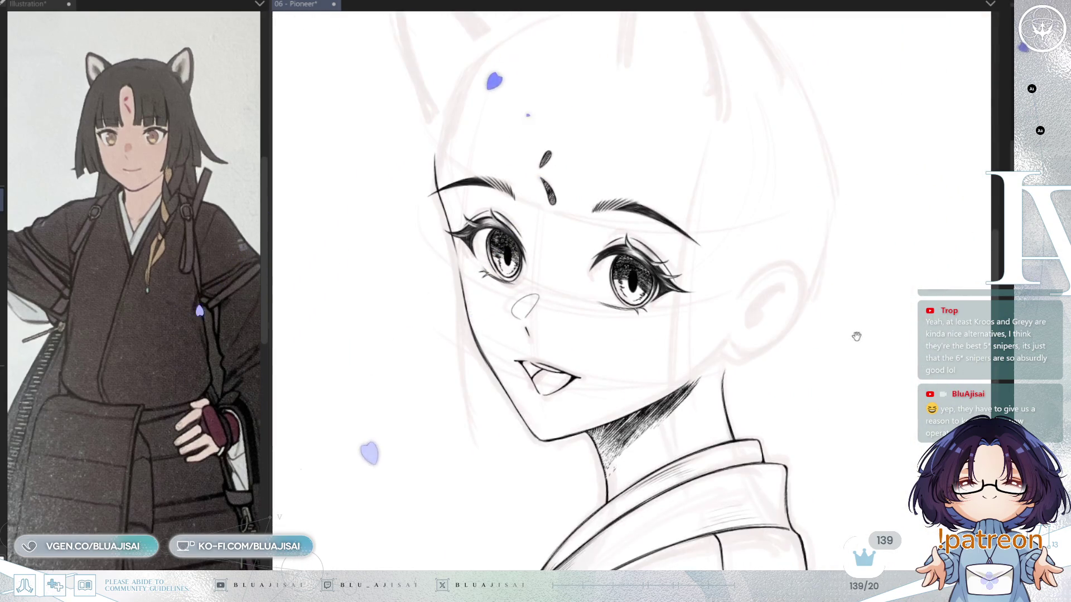
Lasso the lips, skew their left side up and outward, and deselect.
scroll(853, 332, down, 1)
drag(837, 358, 852, 362)
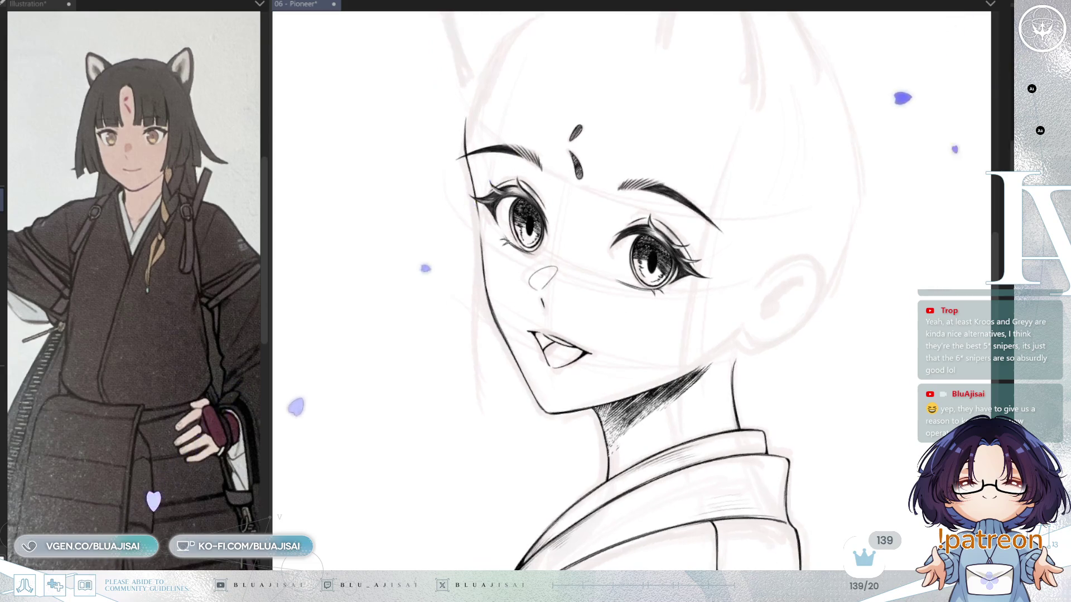
key(h)
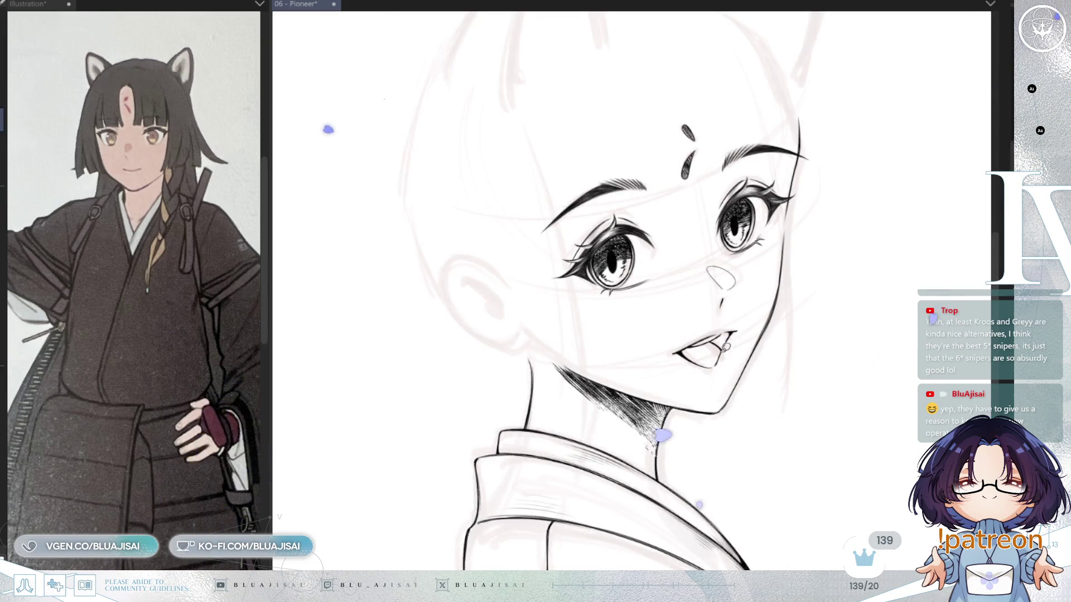
drag(749, 333, 746, 329)
key(ctrl+t)
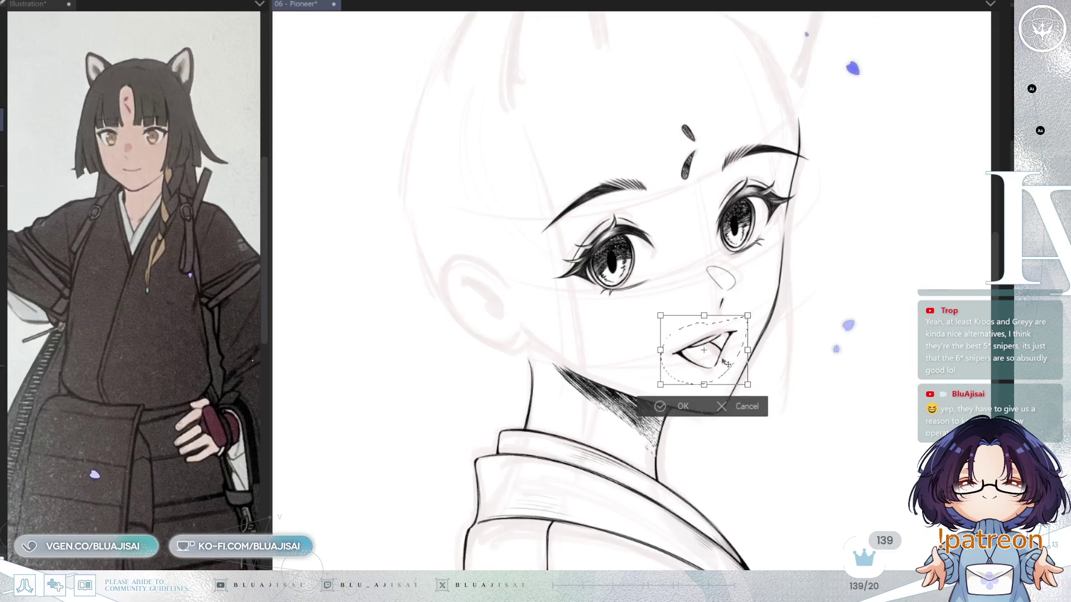
drag(660, 350, 659, 347)
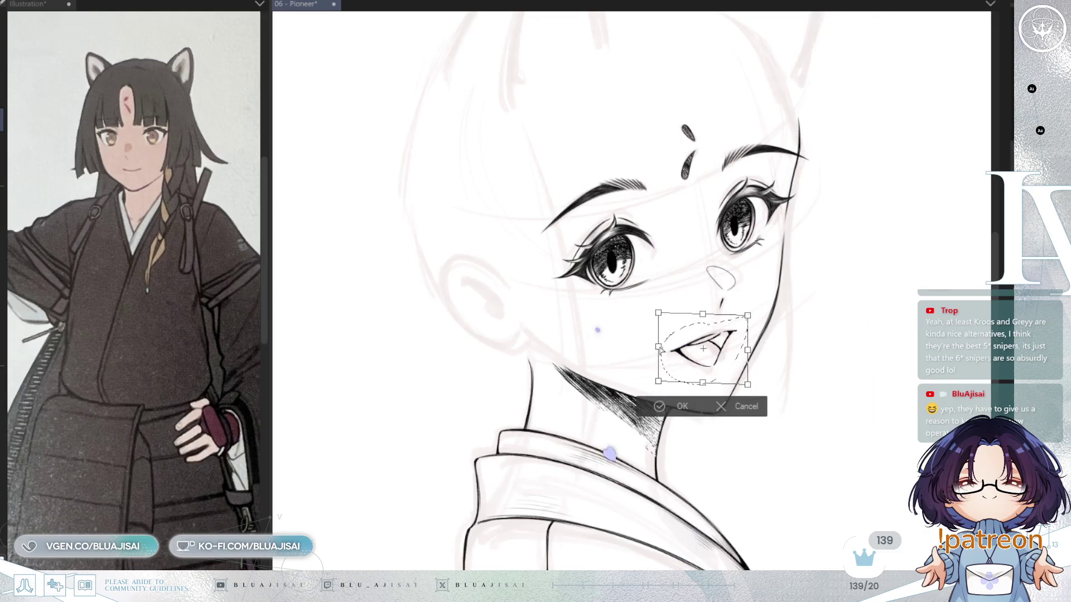
click(653, 407)
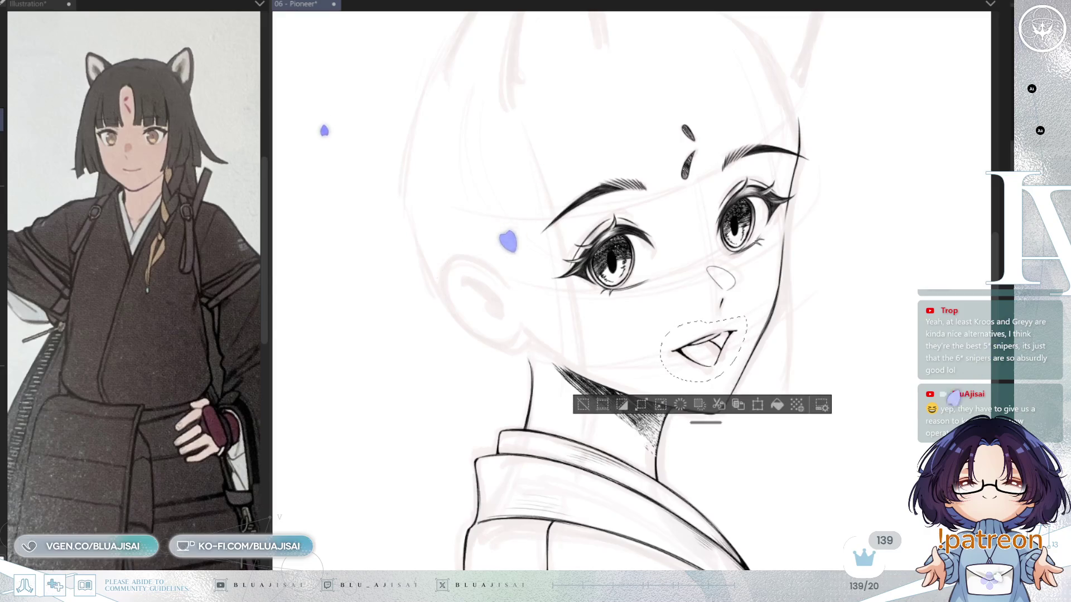
key(ctrl+d)
Zoom out to the whole drawing and show the rough hair sketch layer.
key(ctrl+minus)
drag(820, 307, 798, 350)
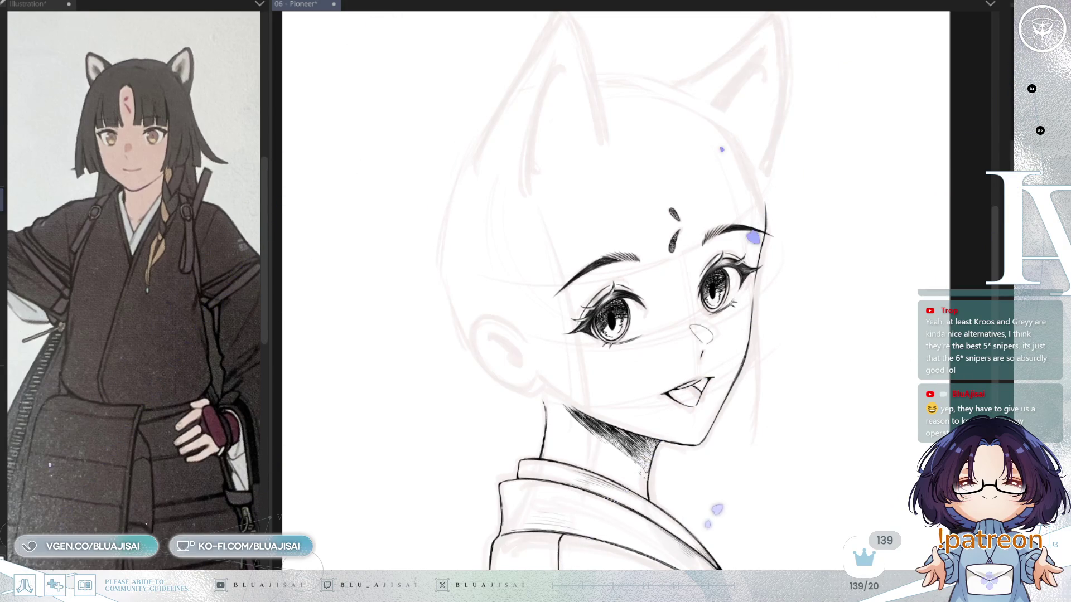
key(h)
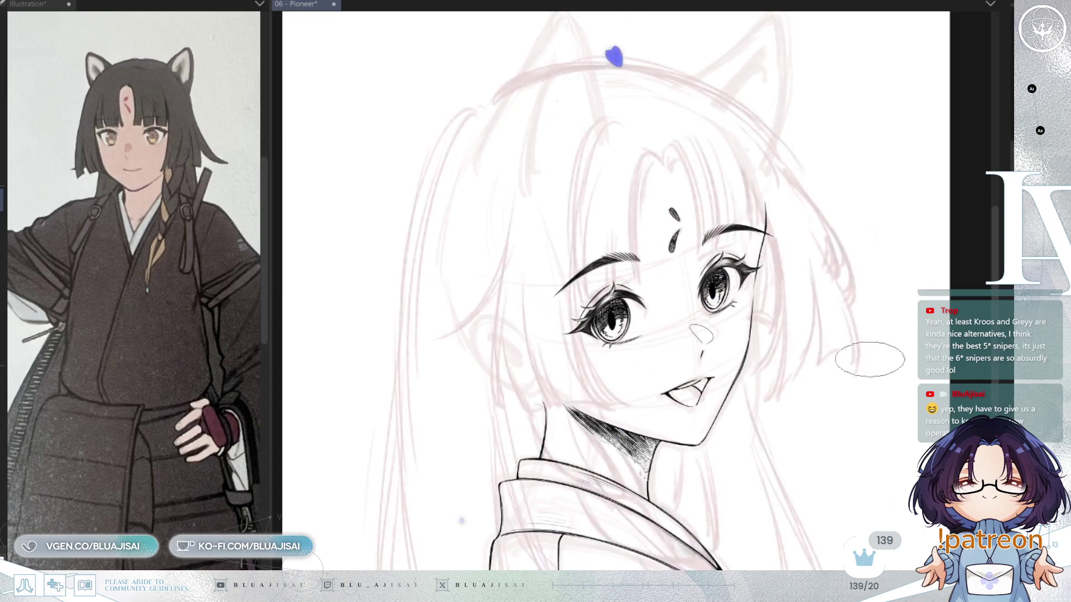
scroll(613, 290, down, 3)
drag(825, 426, 883, 414)
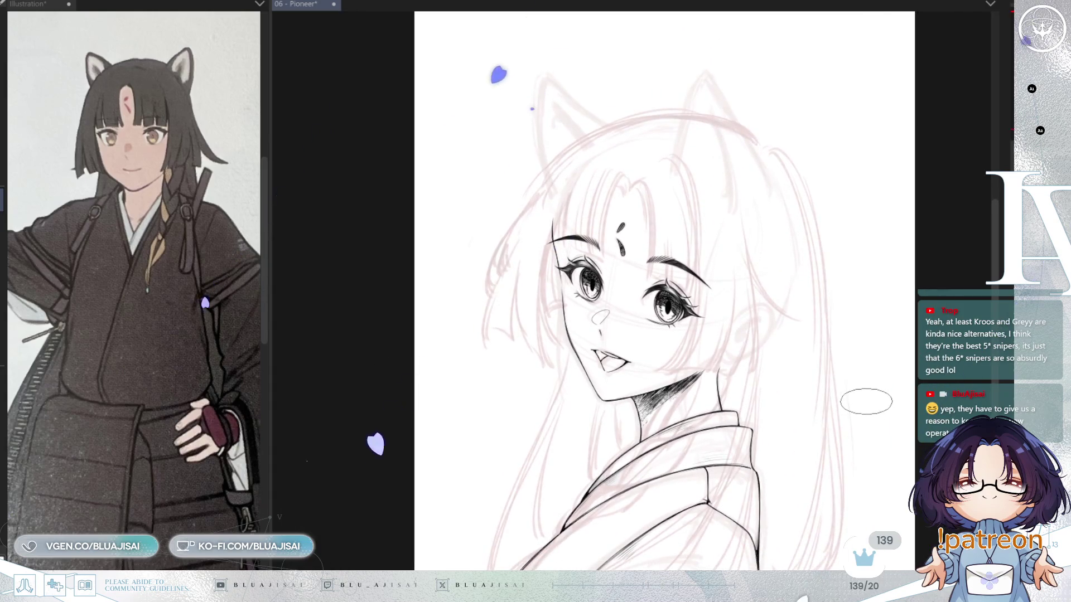
Save the 06 - Pioneer drawing with Ctrl+S.
key(ctrl+s)
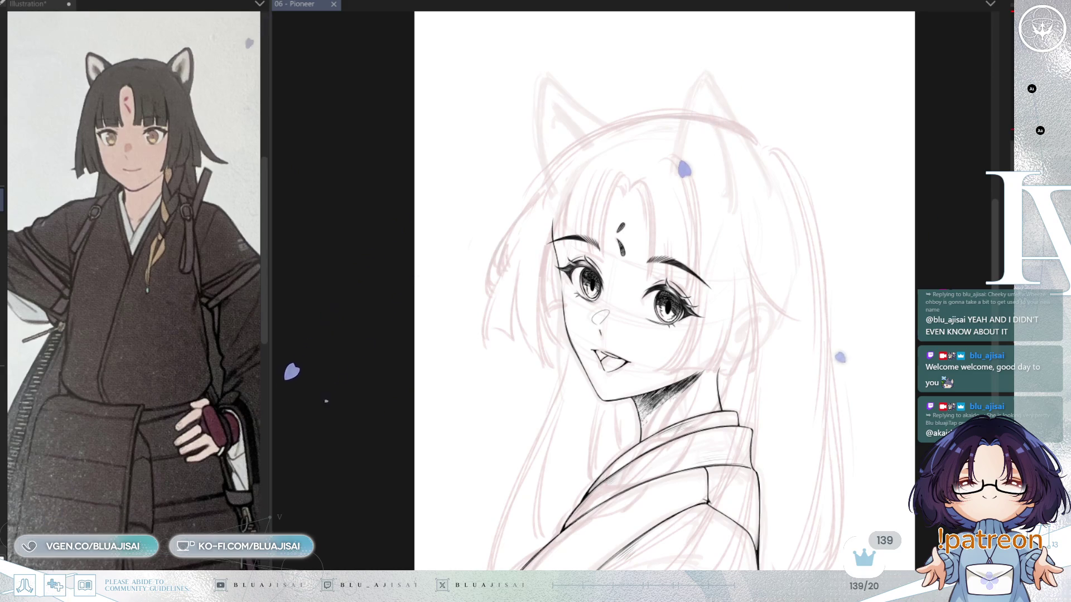
scroll(678, 346, up, 3)
Zoom in on the face and draw a small oval highlight over the left pupil.
scroll(679, 346, up, 2)
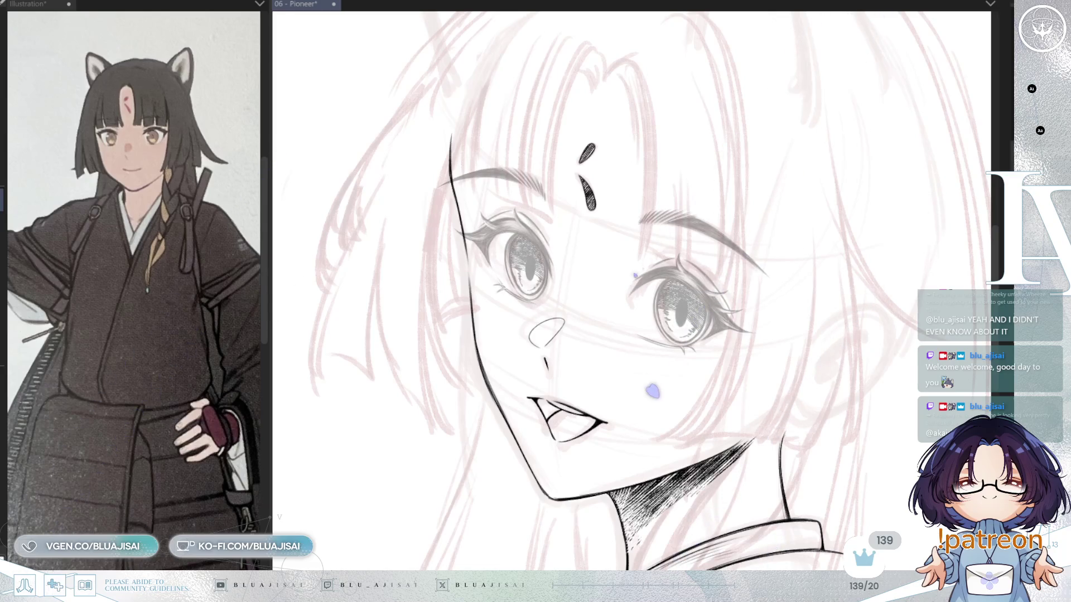
key(ctrl+plus)
key(ctrl+plus)
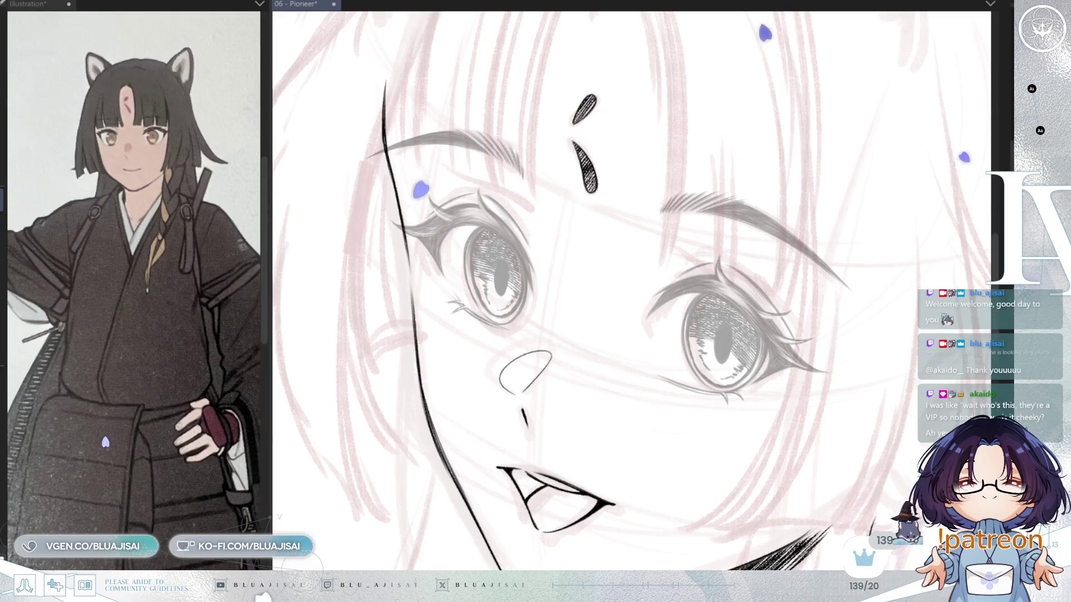
scroll(494, 223, up, 2)
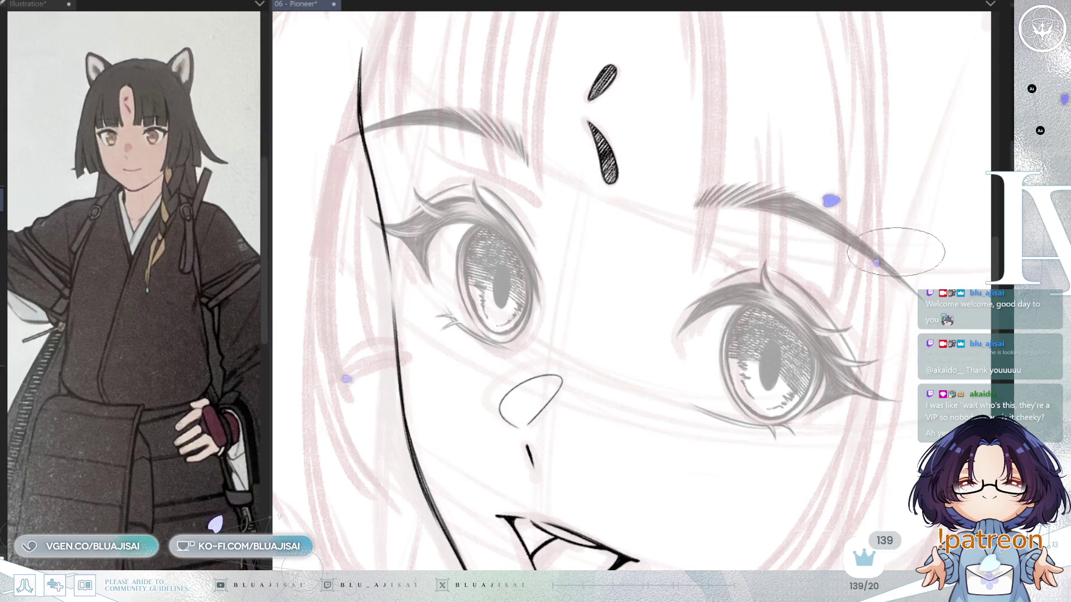
drag(510, 255, 509, 256)
key(h)
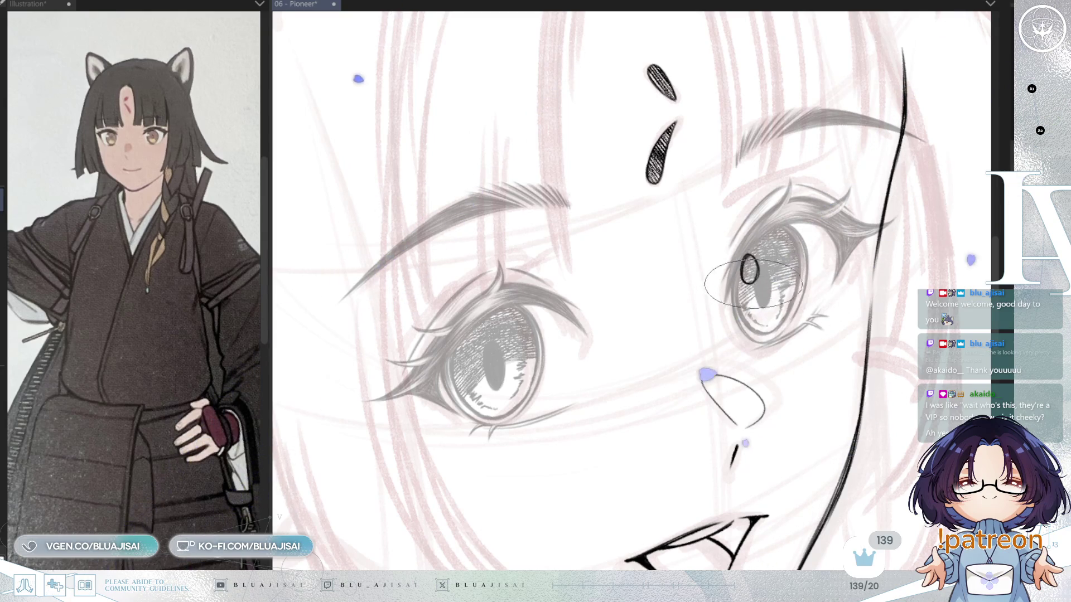
Zoom in and tilt the mirrored view onto the eye's pupil oval.
scroll(757, 272, up, 2)
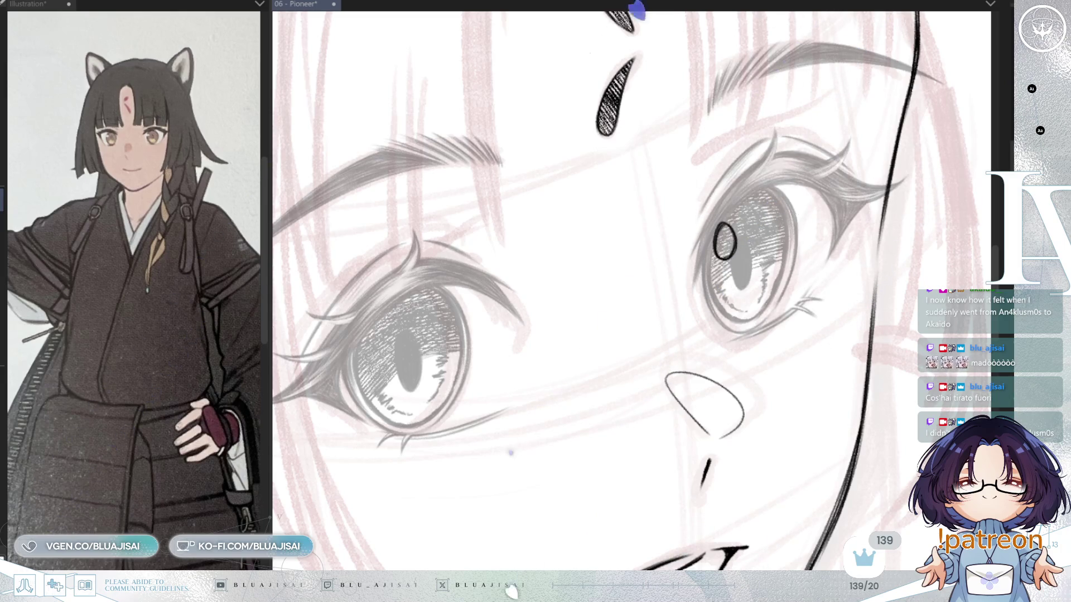
drag(720, 262, 724, 226)
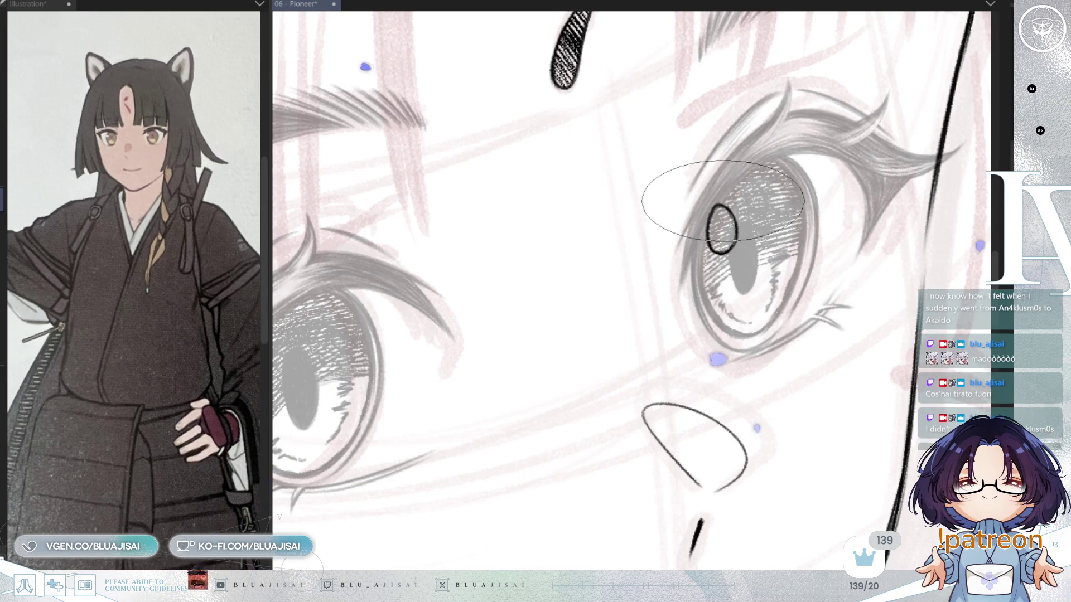
Undo the extra small highlight circle and fill the large eye highlight white.
drag(717, 200, 711, 206)
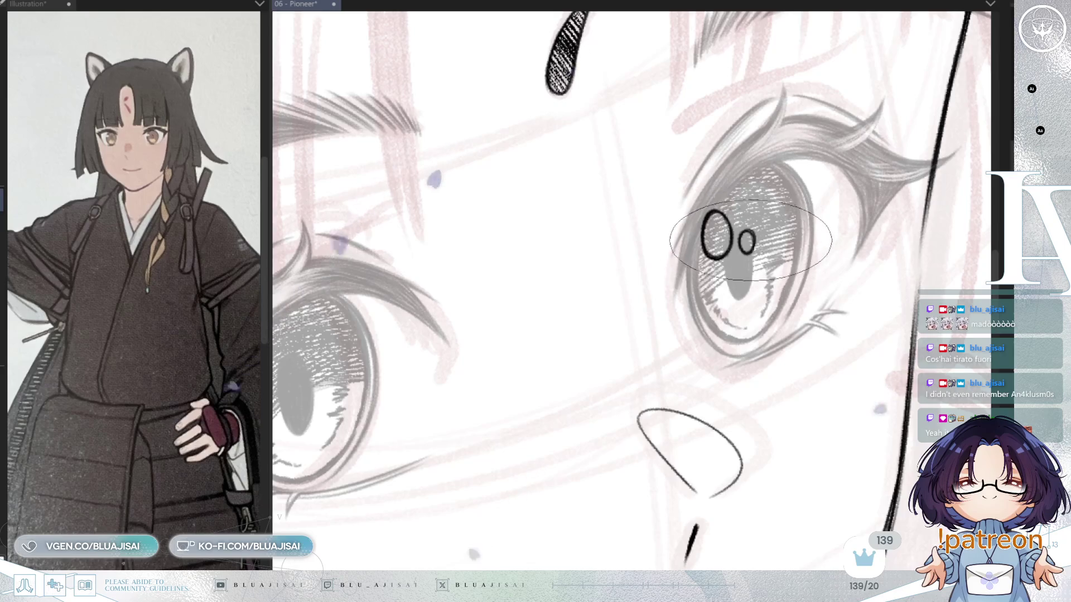
key(ctrl+z)
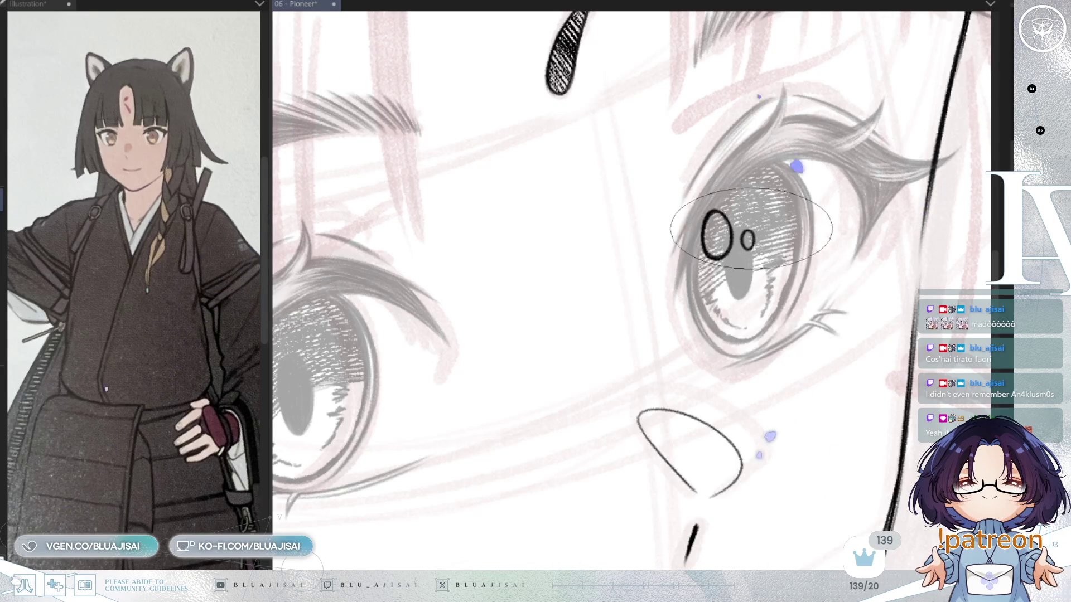
scroll(816, 266, up, 1)
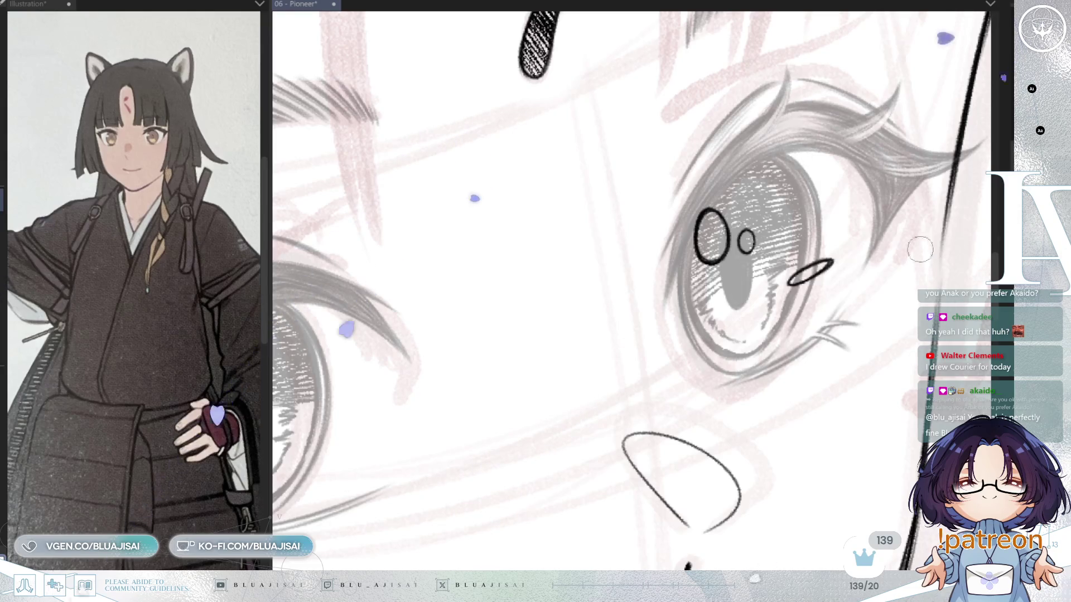
drag(707, 219, 718, 247)
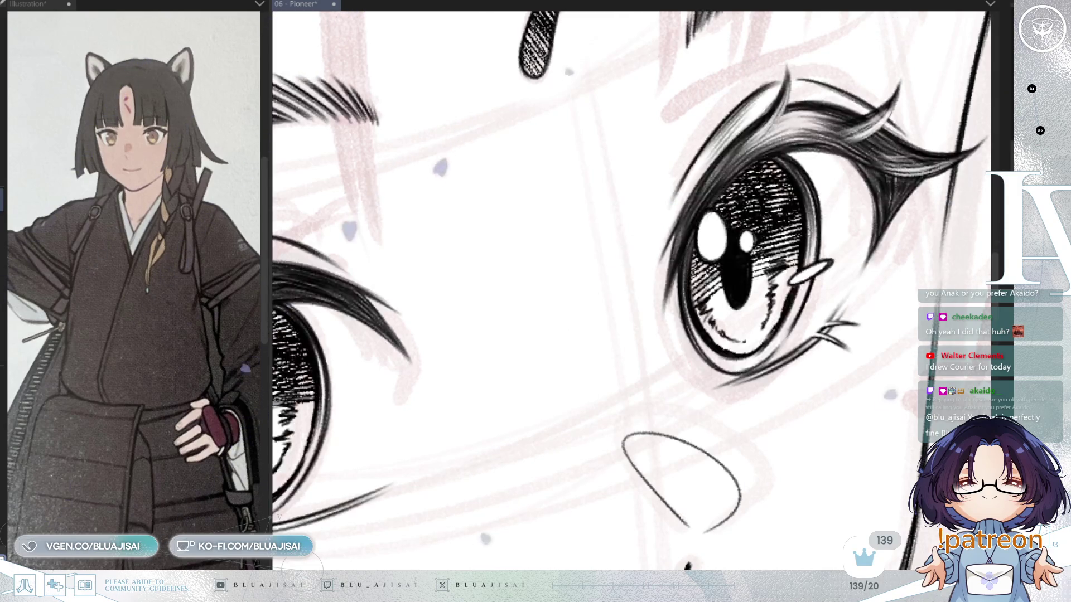
Drag the pasted catch-lights onto the left eye beside its pupil.
scroll(841, 369, down, 3)
scroll(841, 368, down, 2)
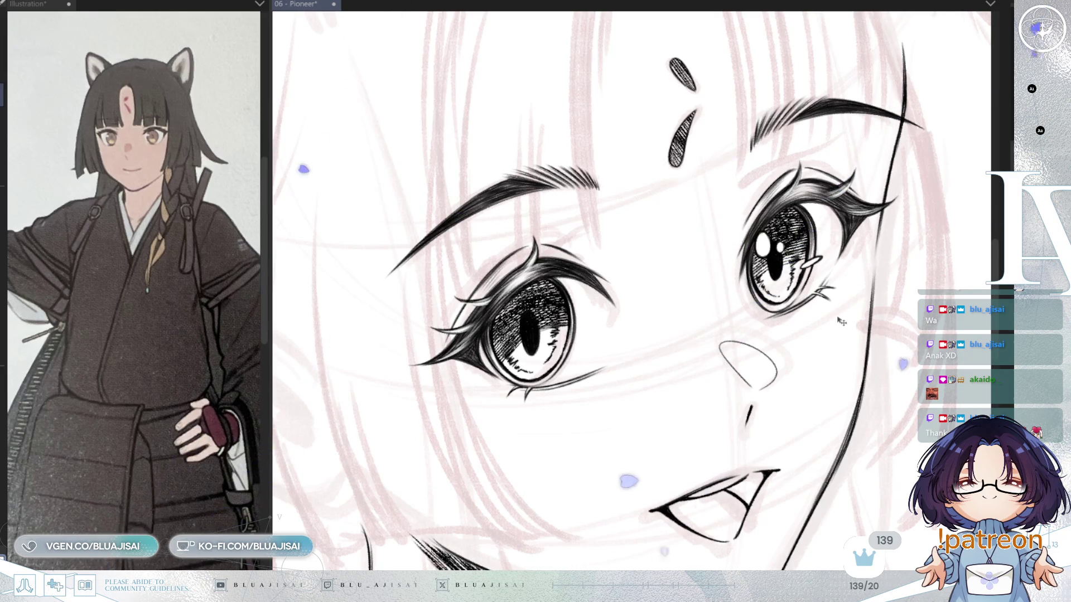
mouse_move(841, 322)
mouse_down()
mouse_move(602, 393)
mouse_move(605, 414)
mouse_up()
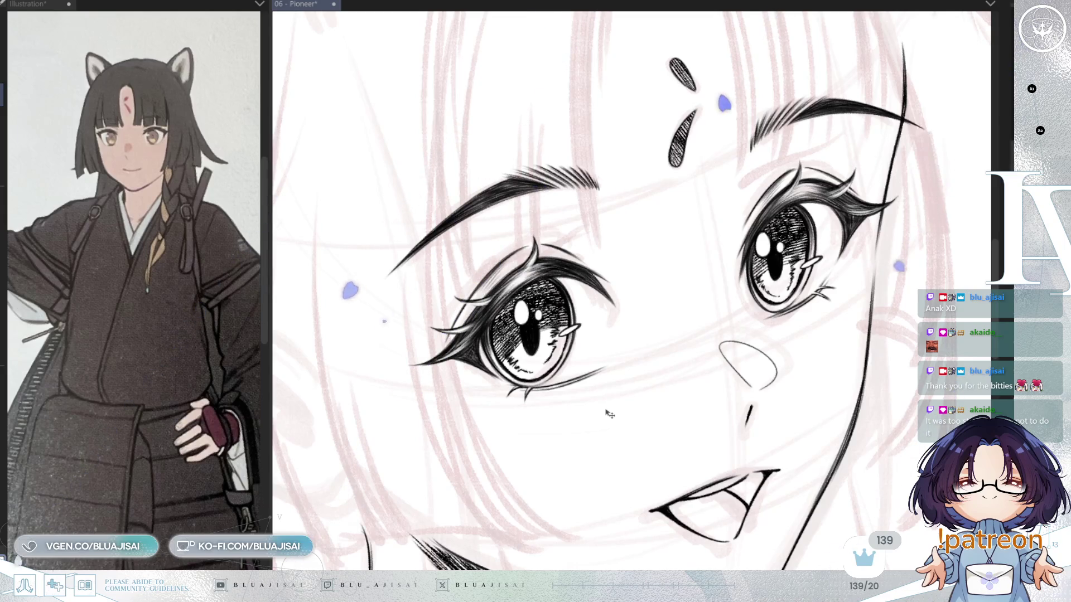
Widen the copied catch-lights with Free Transform to fit the left iris, then commit.
key(ctrl+t)
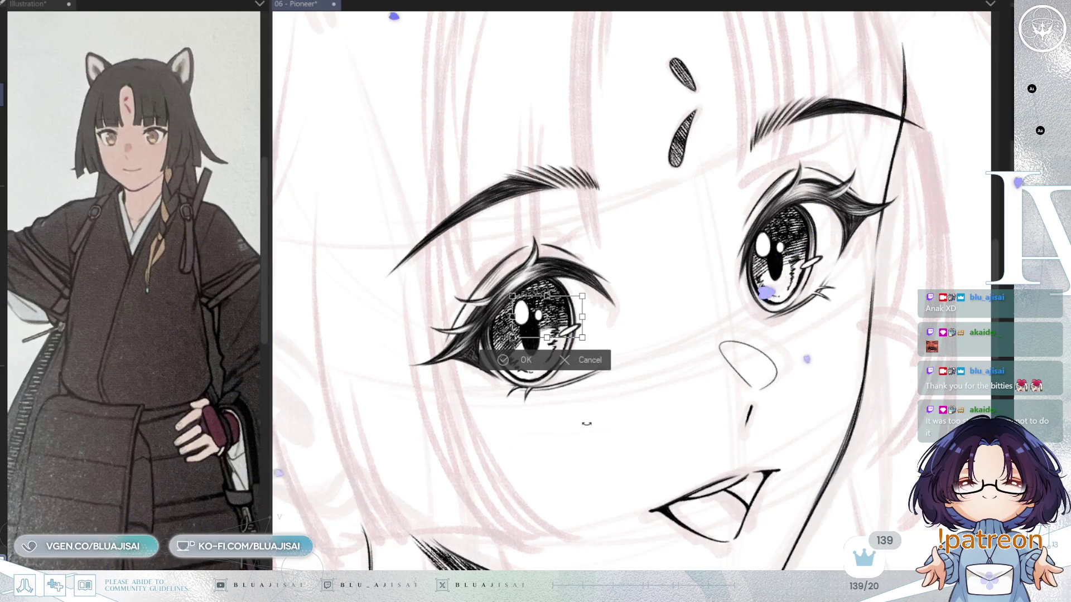
key(h)
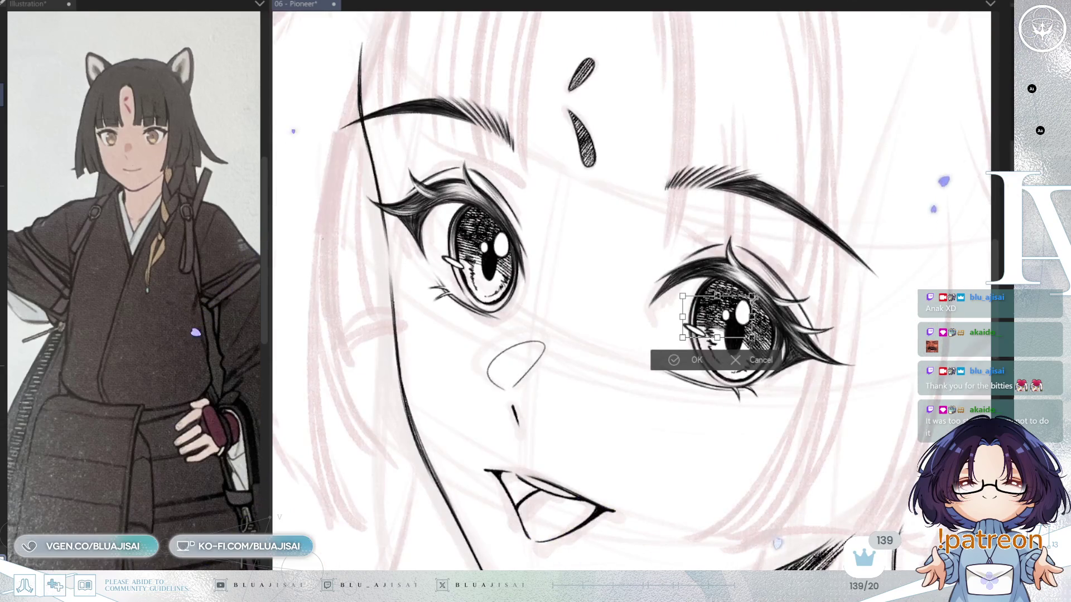
drag(753, 317, 757, 339)
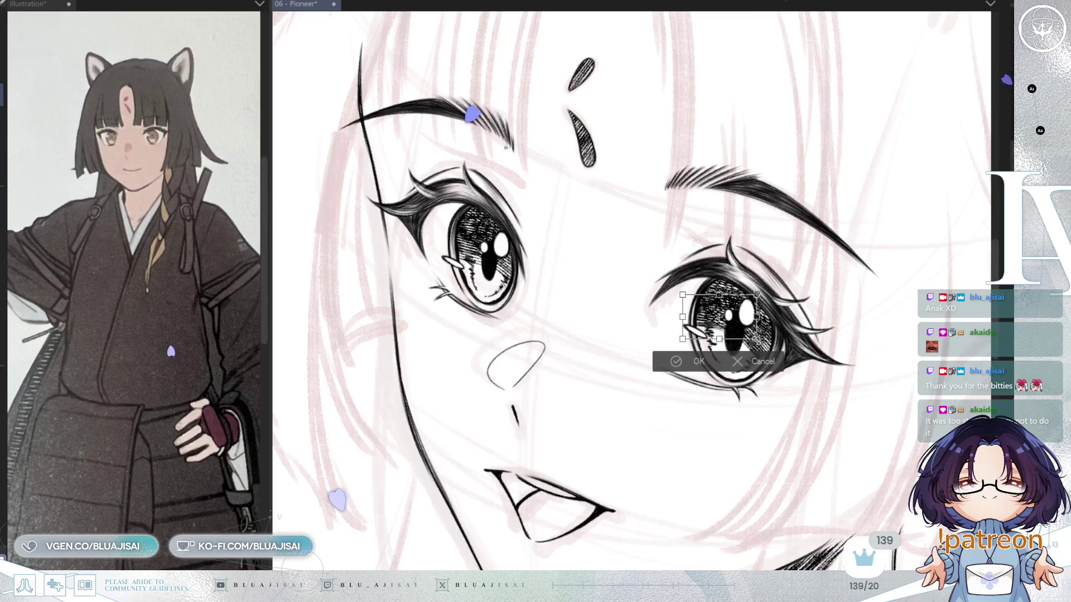
key(Return)
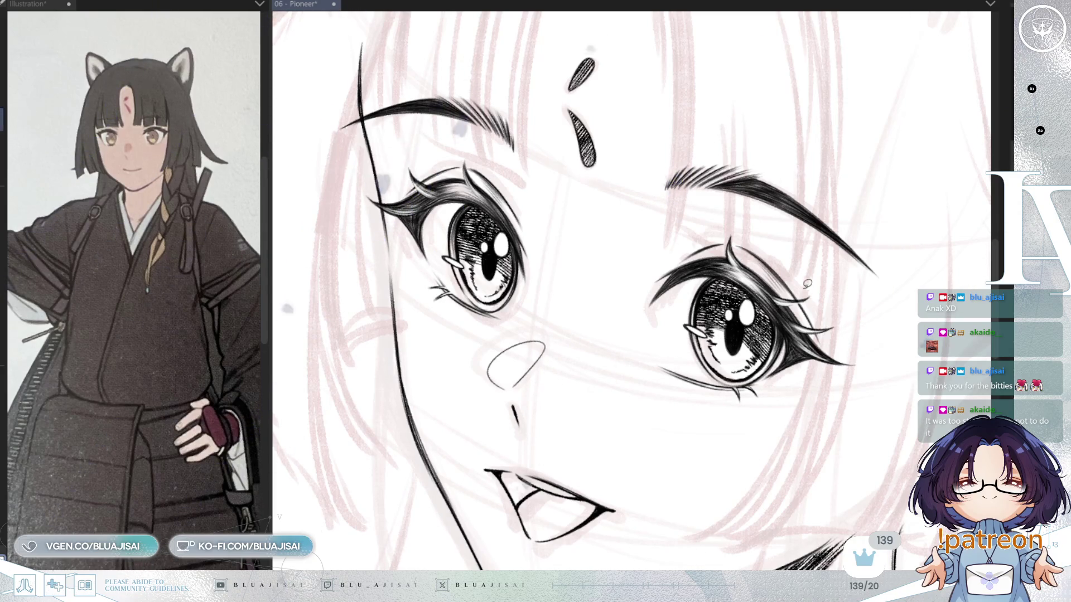
Clear the catch-light selection and zoom out to see the whole head mirrored.
drag(737, 276, 725, 336)
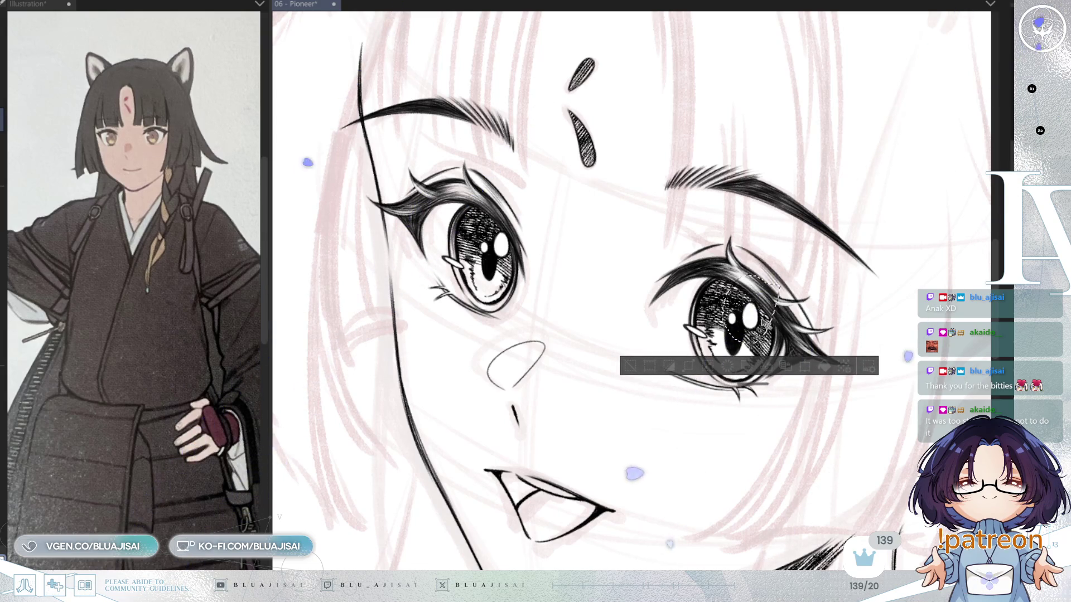
key(ctrl+d)
key(h)
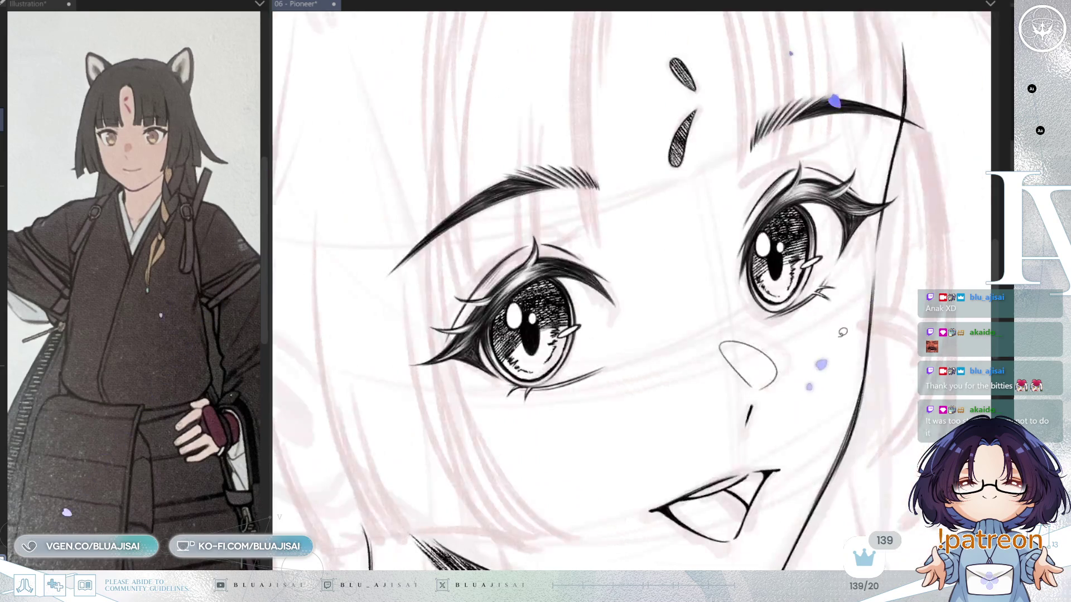
key(ctrl+minus)
key(ctrl+minus)
key(ctrl+minus)
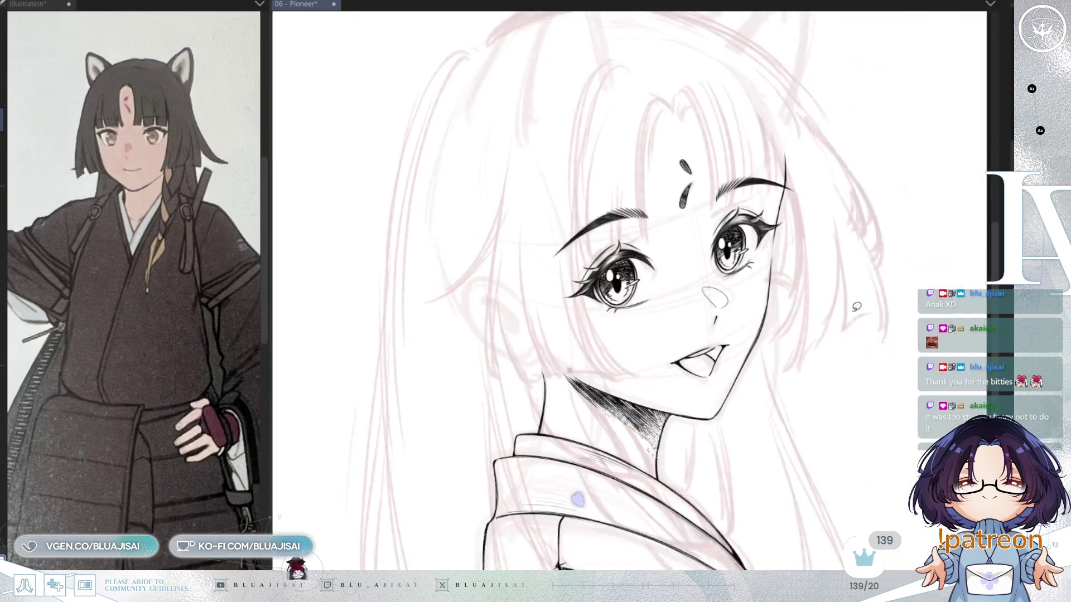
Check the face in normal and flipped views, saving the drawing twice.
drag(852, 318, 800, 321)
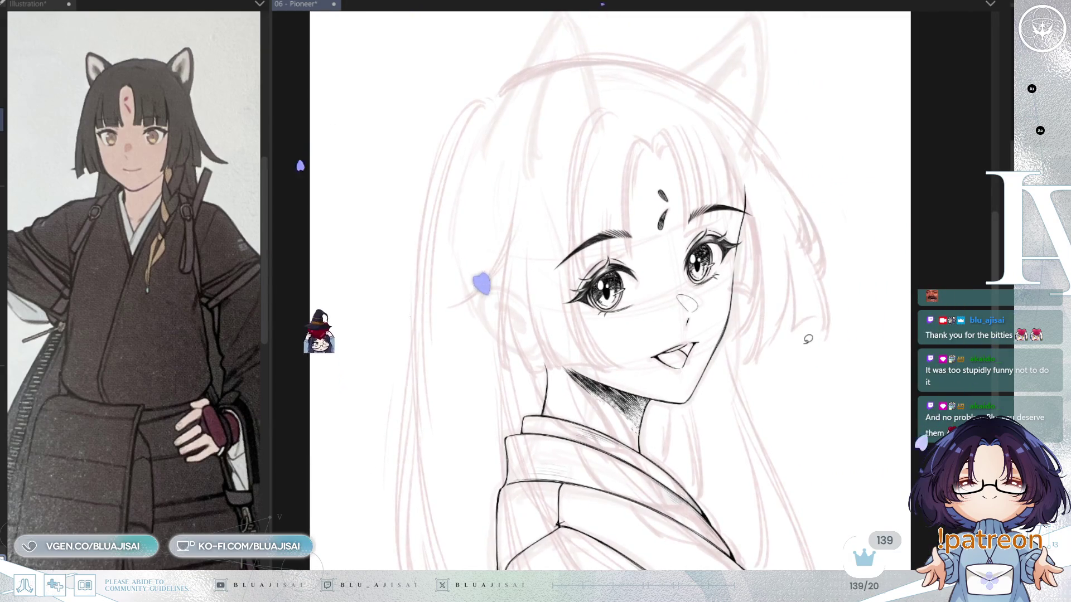
key(h)
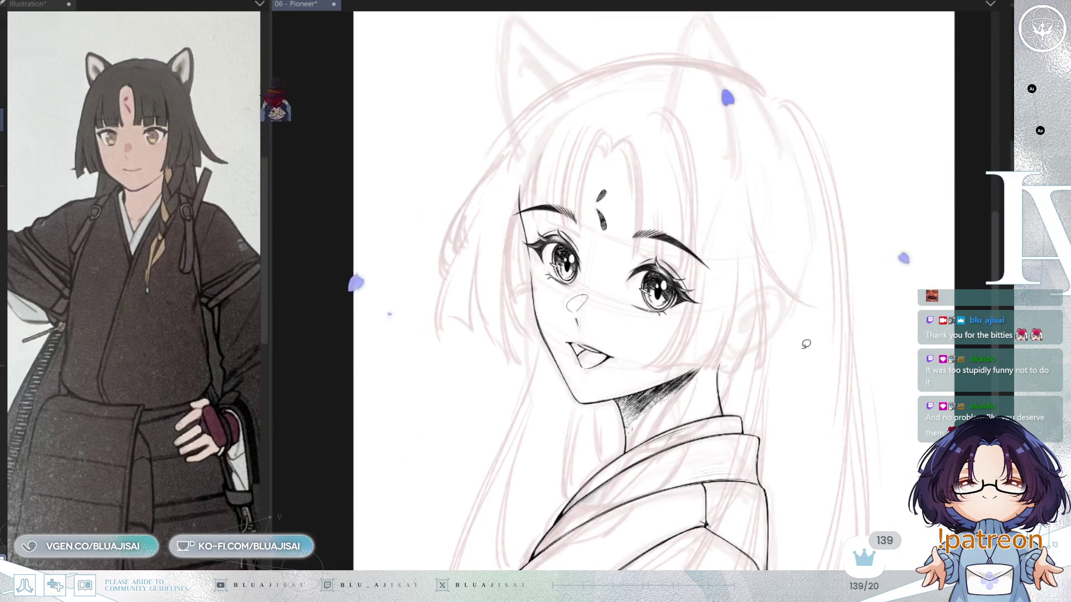
key(h)
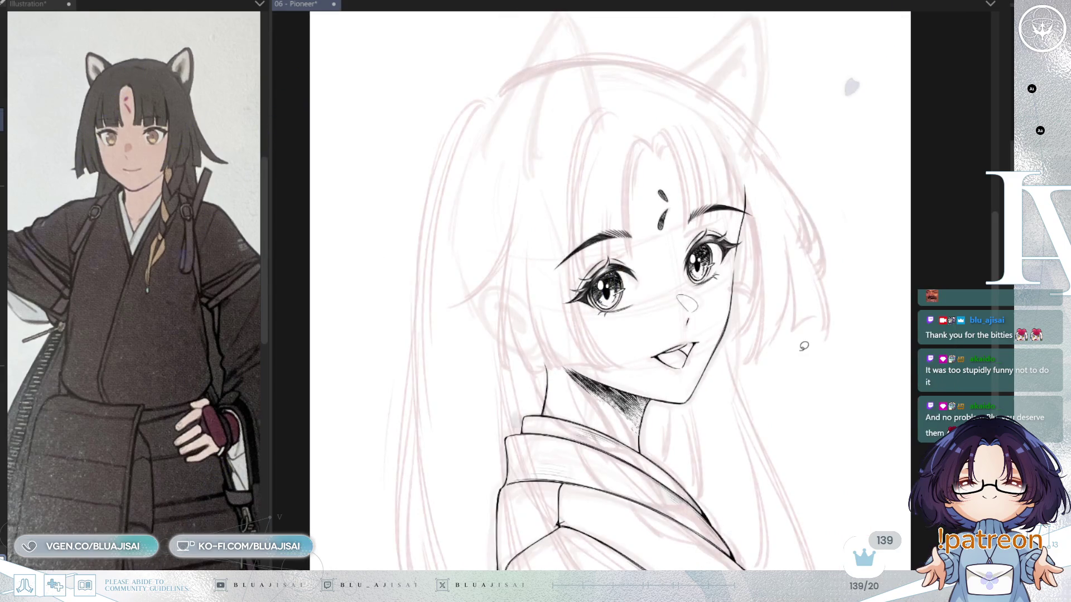
key(ctrl+s)
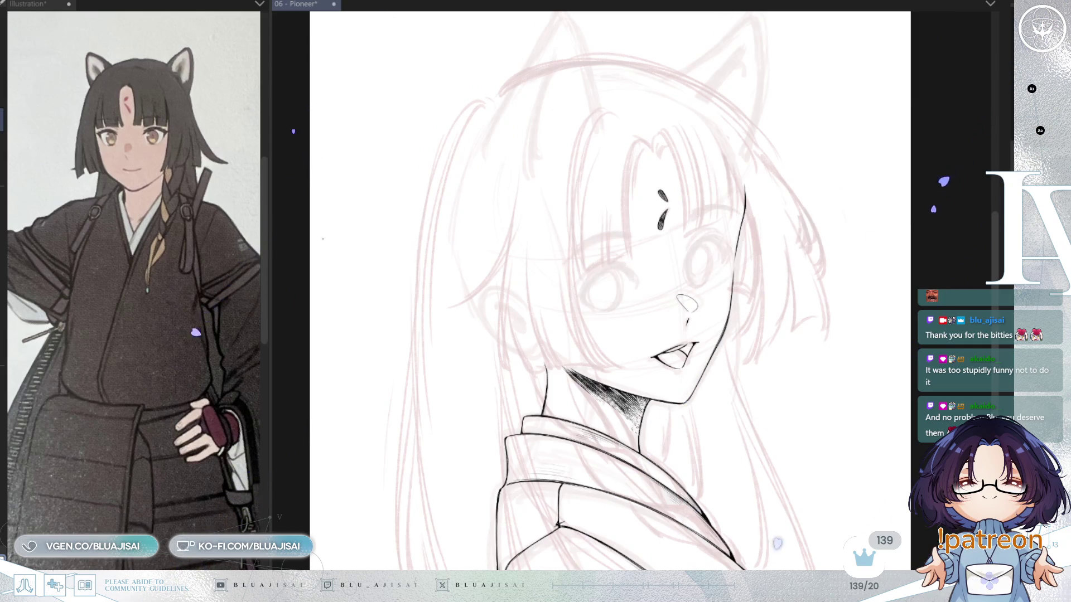
key(h)
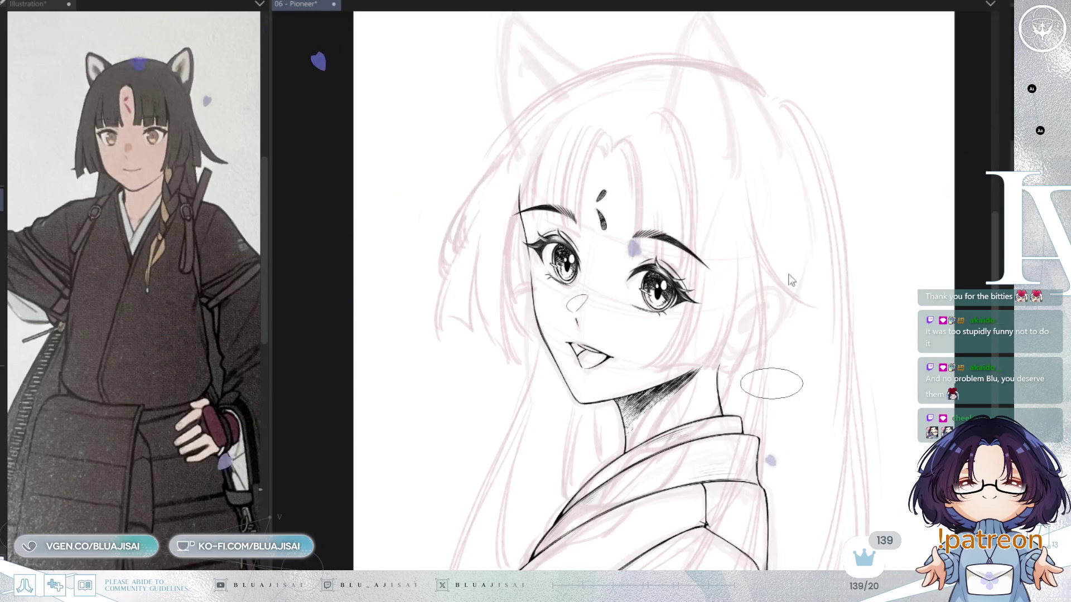
key(ctrl+s)
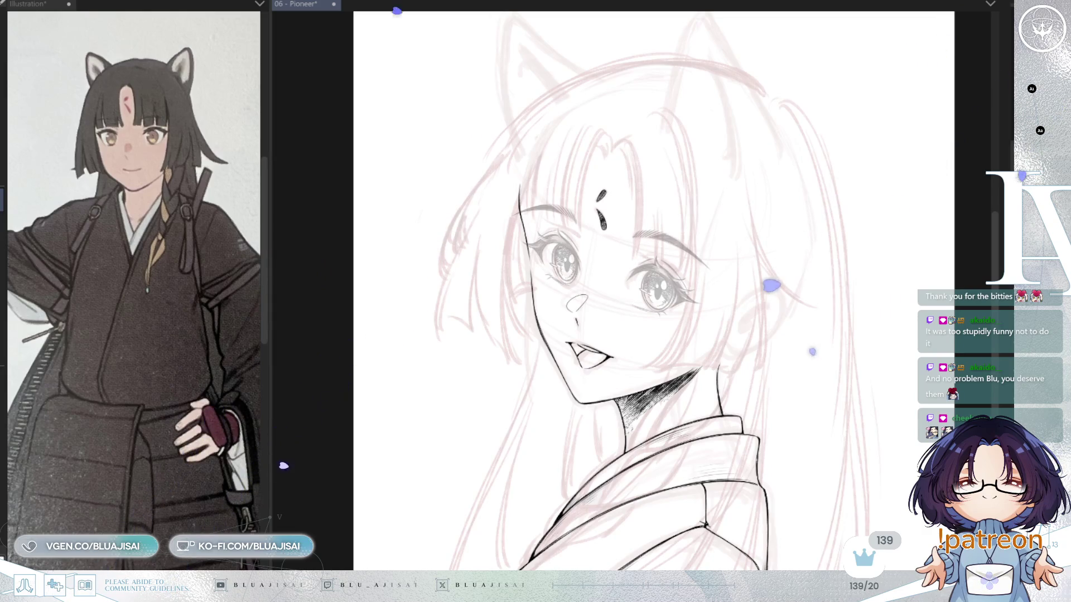
Zoom onto the forehead and ink four thin strands into the bangs beside the face.
drag(598, 189, 594, 206)
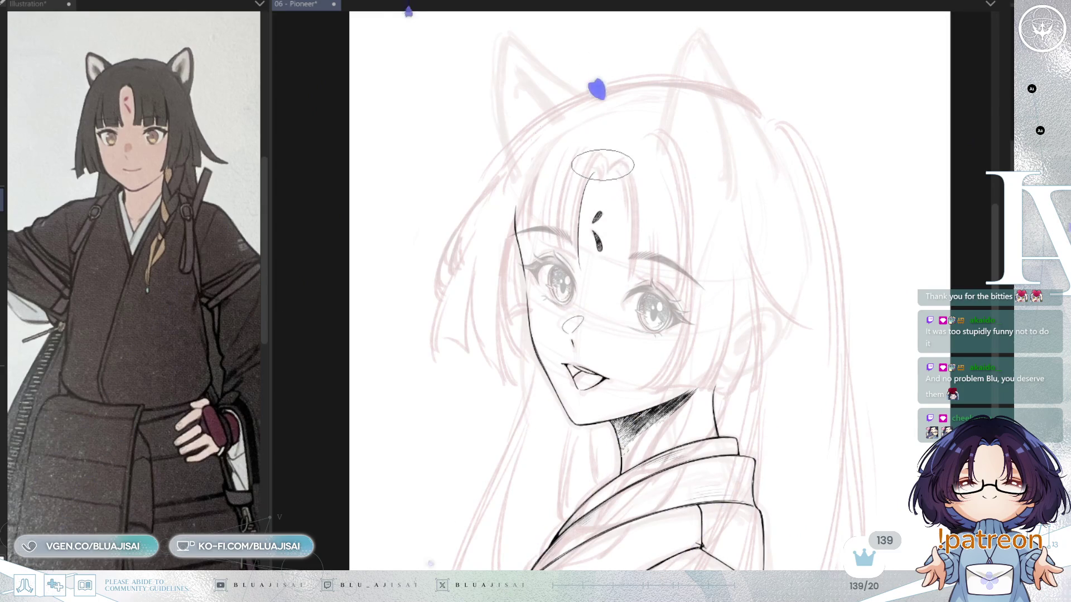
scroll(588, 178, up, 2)
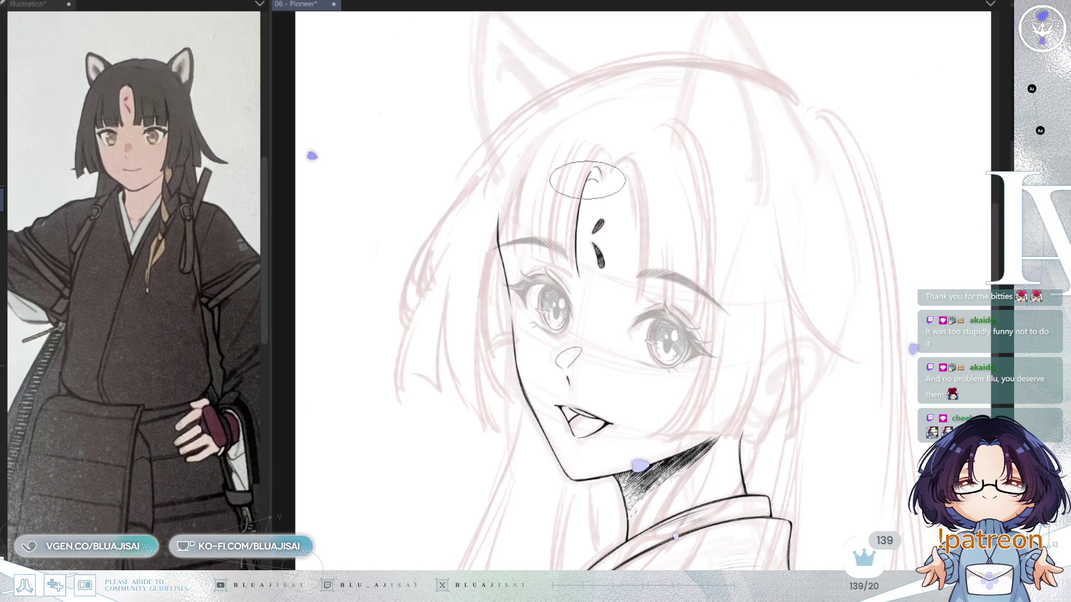
scroll(583, 185, up, 3)
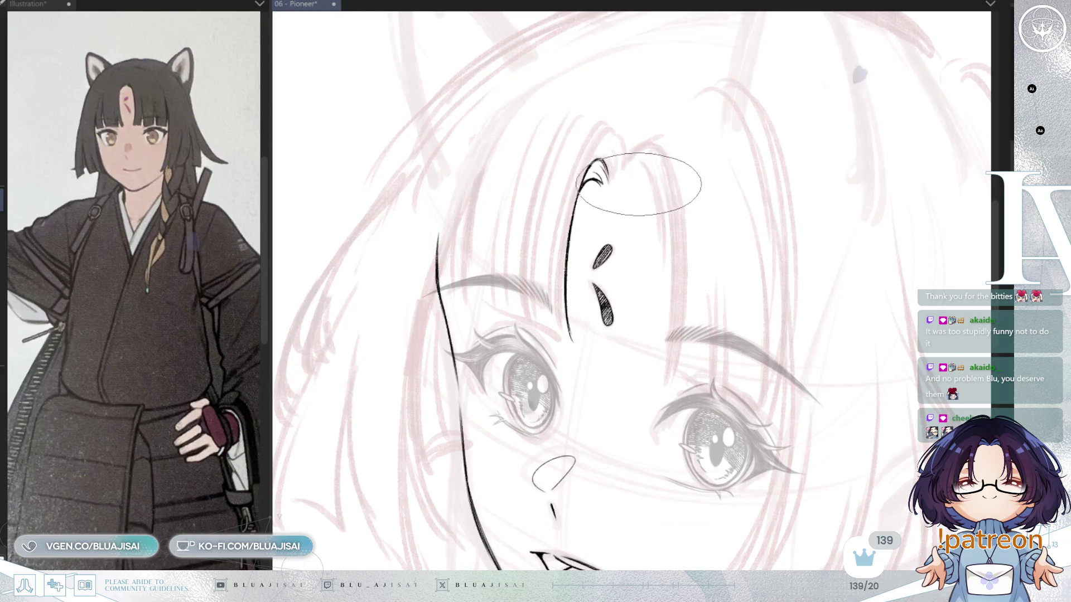
scroll(623, 234, up, 1)
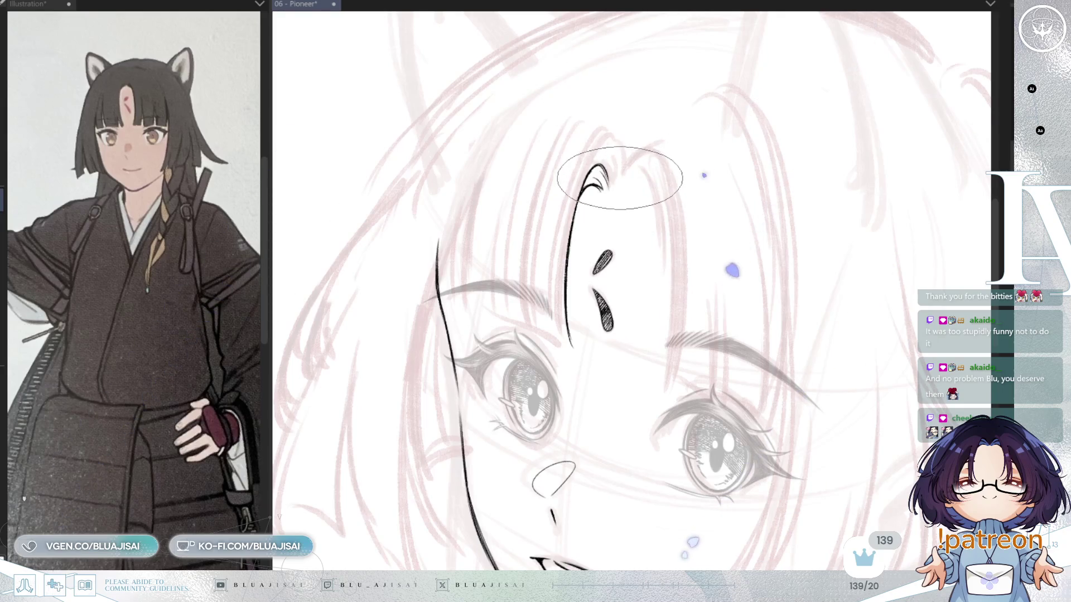
drag(552, 159, 586, 203)
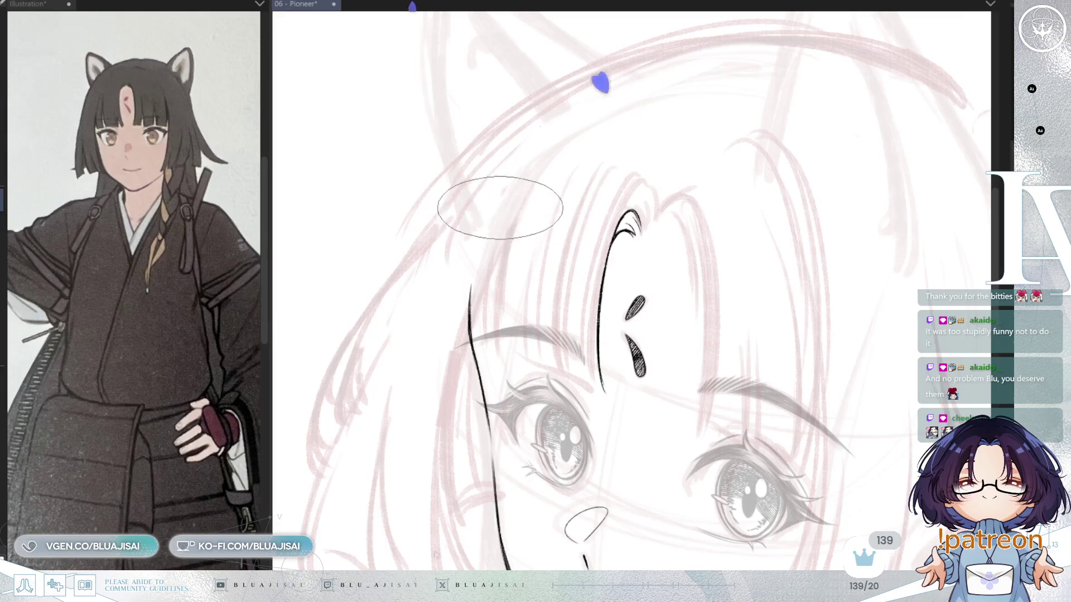
drag(487, 351, 512, 192)
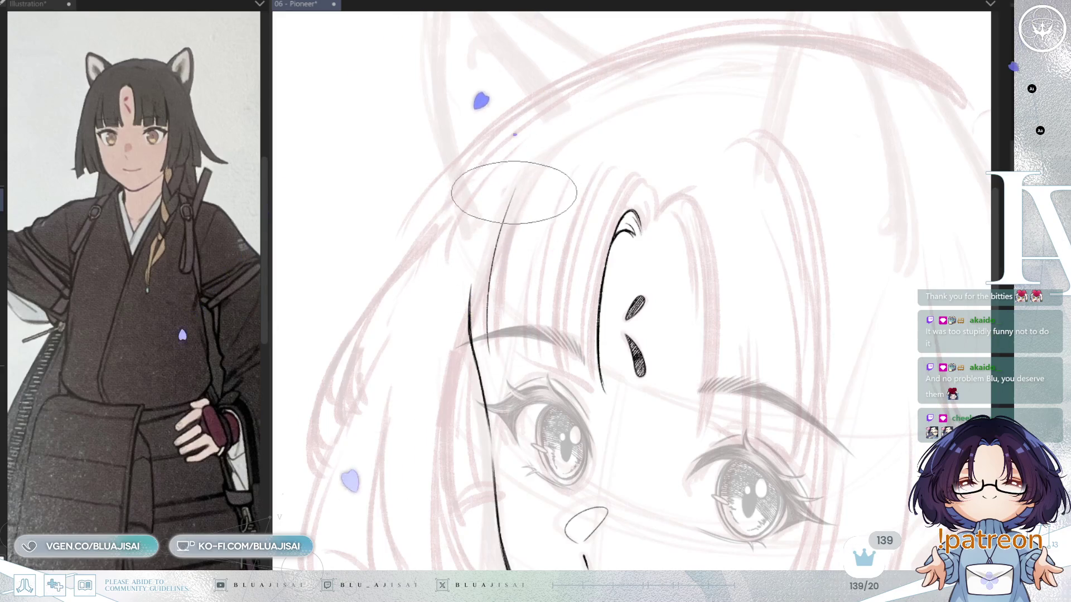
scroll(512, 194, down, 2)
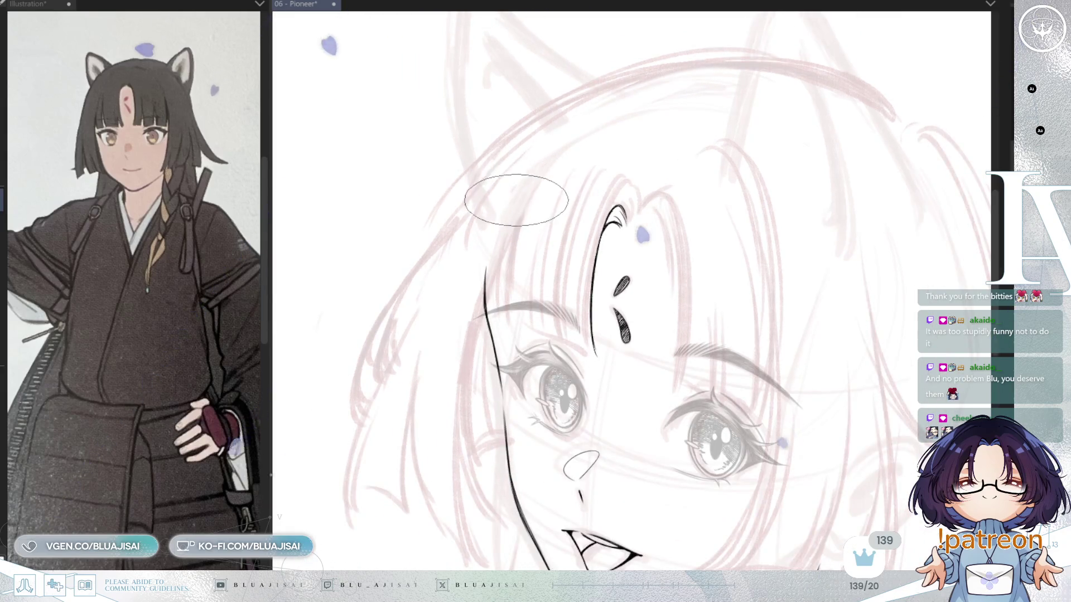
drag(498, 318, 530, 179)
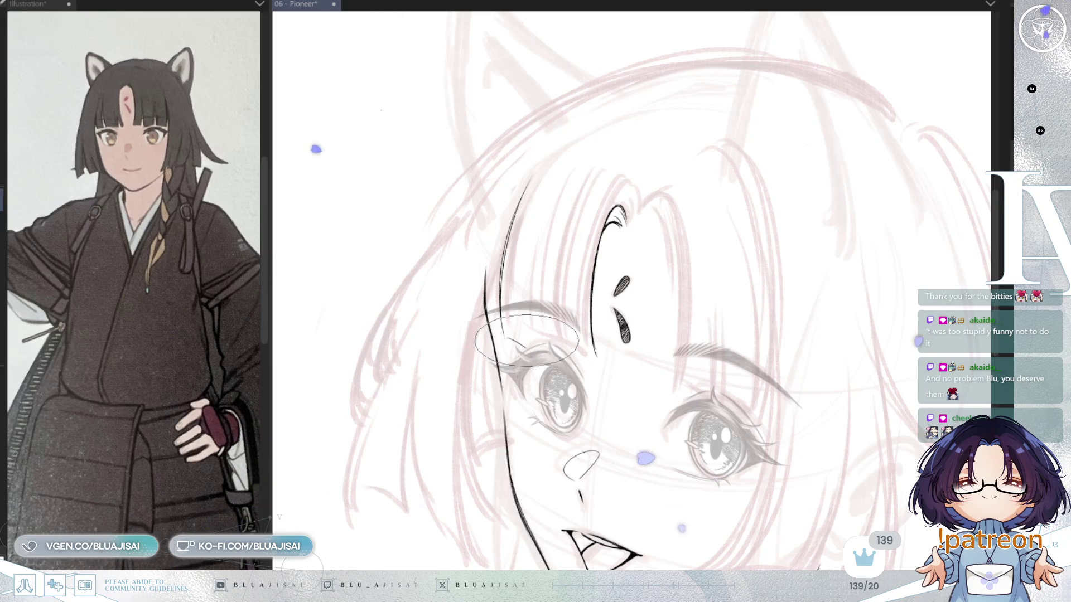
drag(526, 254, 527, 304)
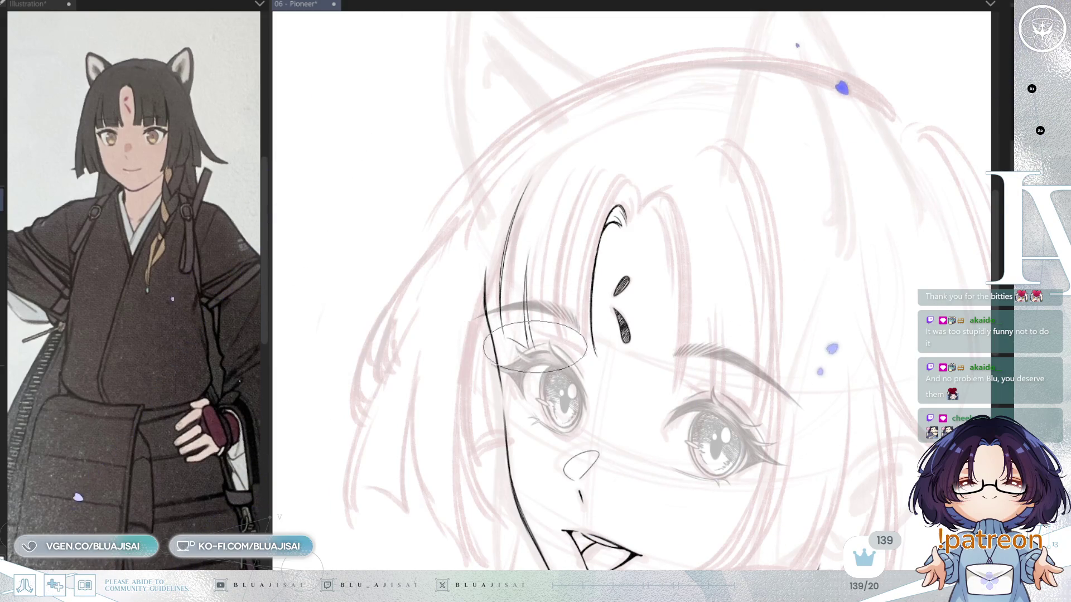
drag(539, 245, 539, 341)
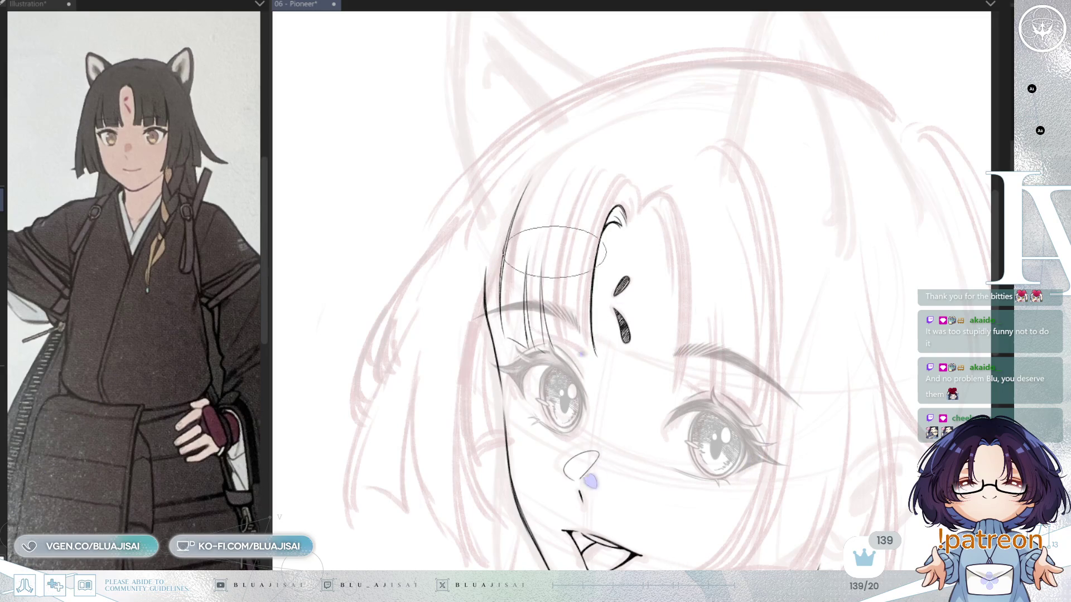
Extend a bang strand down over the forehead toward the eye.
drag(591, 273, 605, 357)
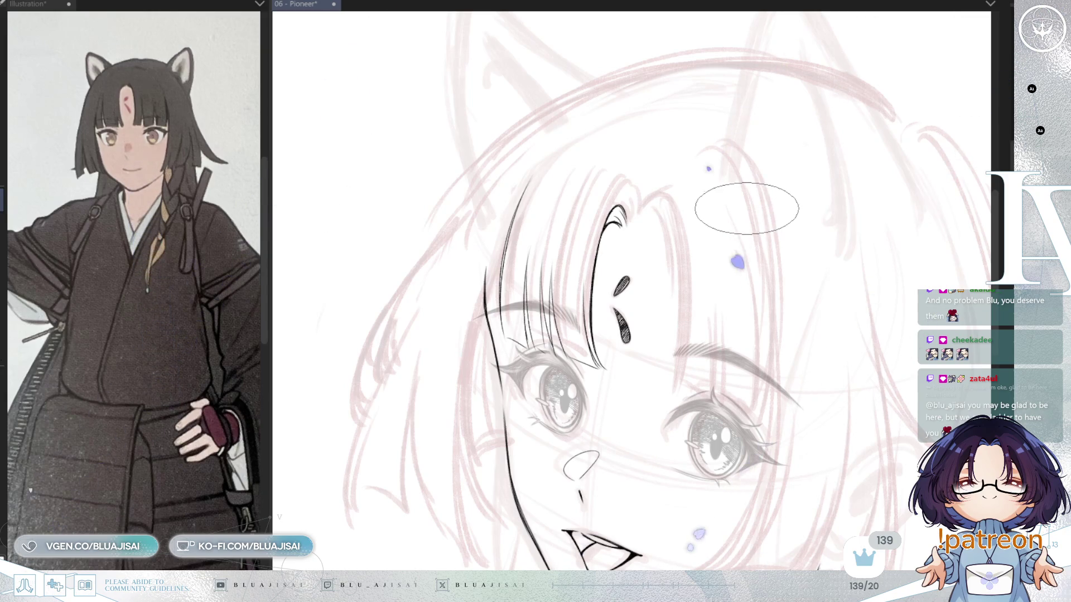
scroll(745, 211, down, 2)
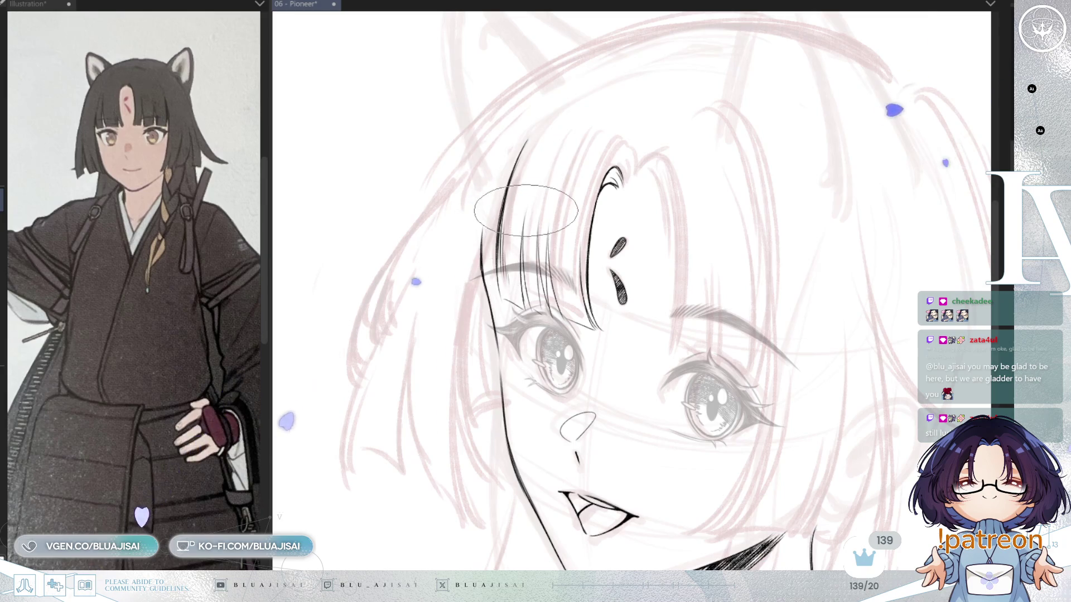
scroll(509, 290, up, 3)
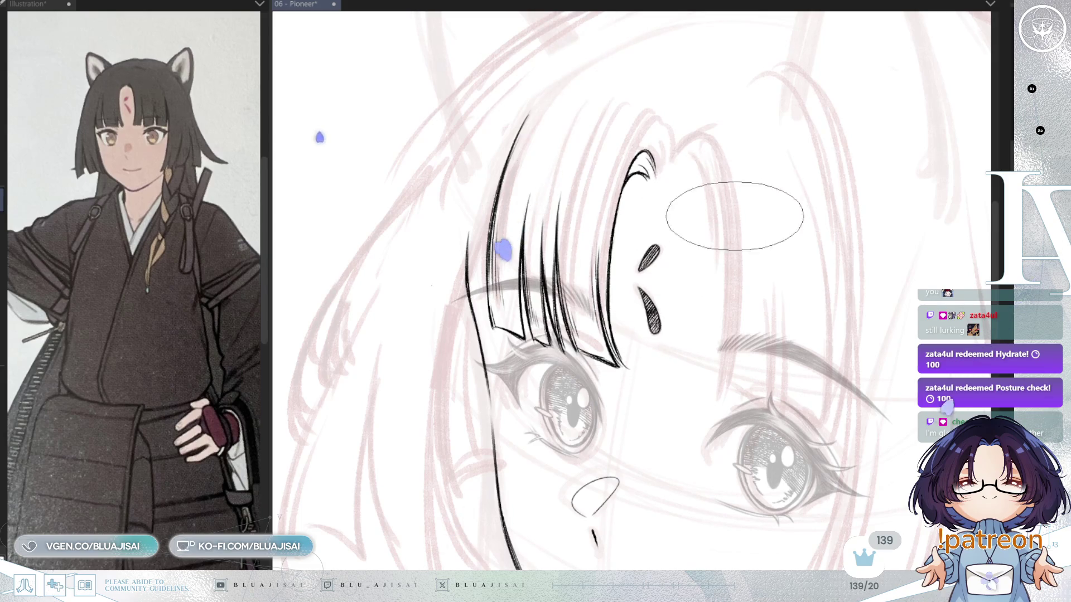
scroll(743, 217, down, 3)
scroll(743, 217, down, 3)
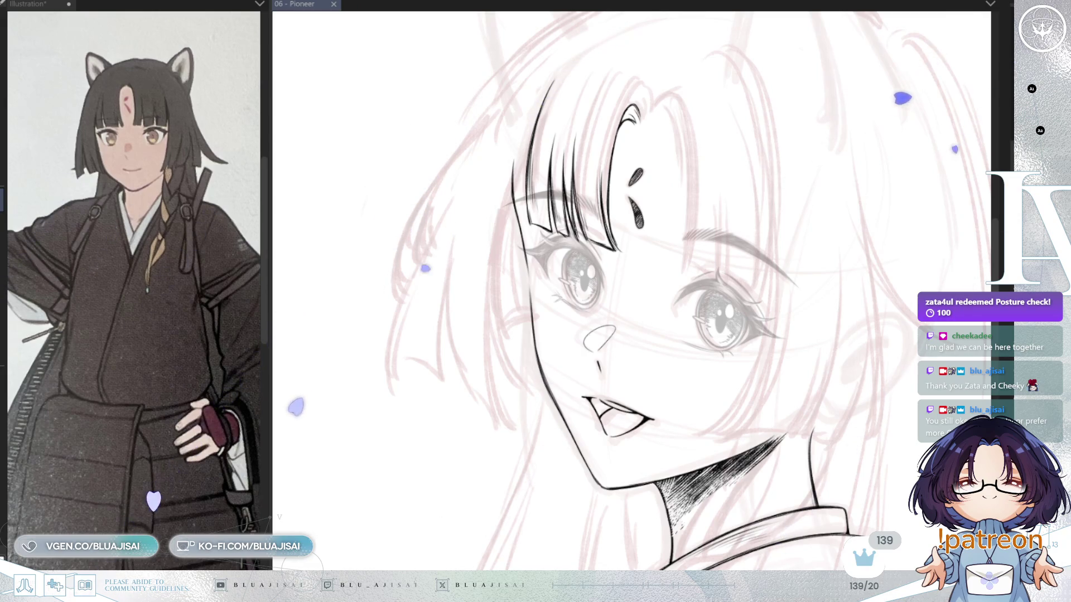
scroll(634, 111, up, 2)
mouse_move(634, 111)
mouse_down()
mouse_move(610, 103)
mouse_move(628, 120)
mouse_up()
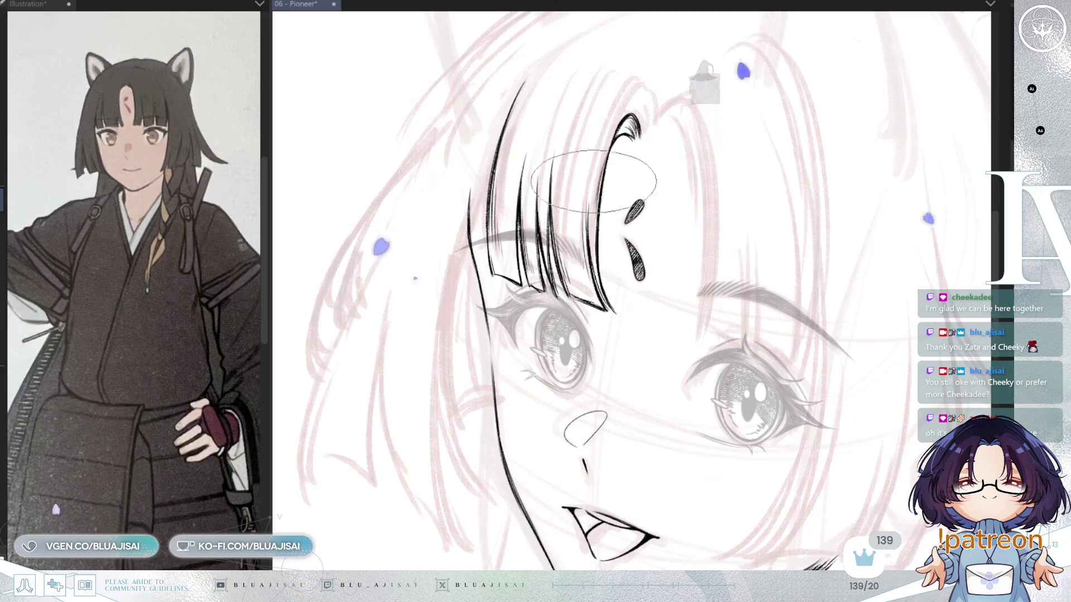
scroll(596, 166, down, 3)
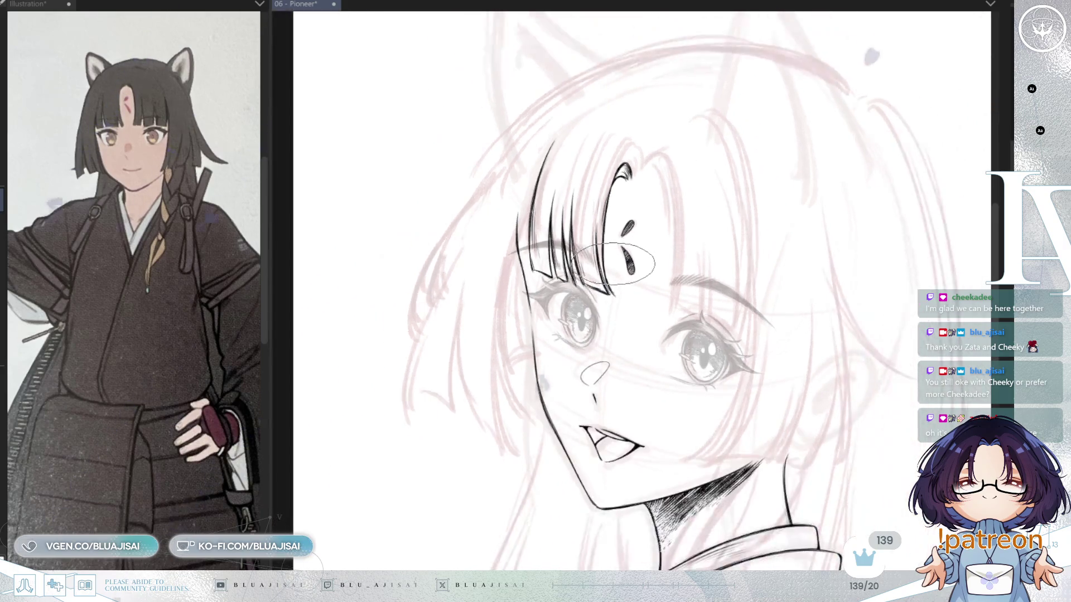
mouse_move(623, 260)
mouse_down()
mouse_move(626, 227)
mouse_move(619, 279)
mouse_move(616, 251)
mouse_up()
mouse_move(580, 341)
mouse_down()
mouse_move(582, 291)
mouse_move(652, 330)
mouse_up()
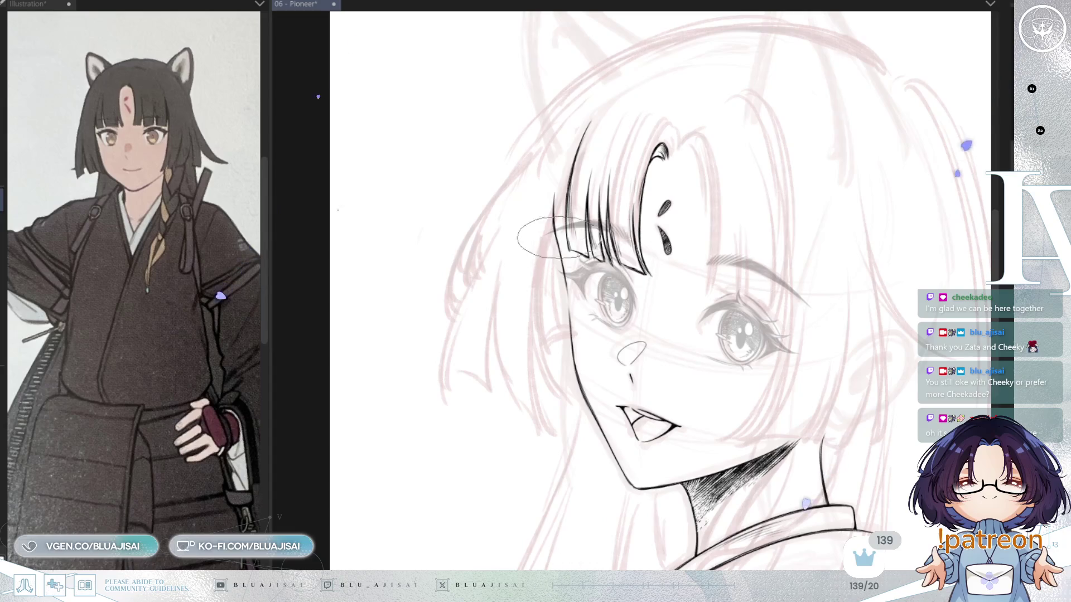
drag(562, 192, 576, 387)
key(ctrl+z)
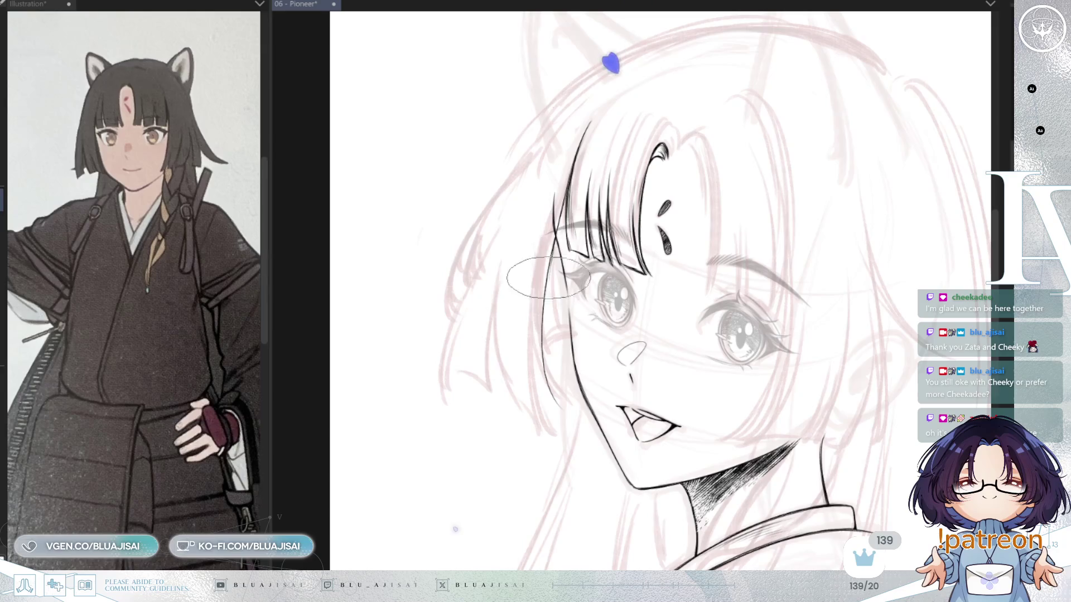
scroll(566, 181, down, 1)
scroll(552, 260, up, 1)
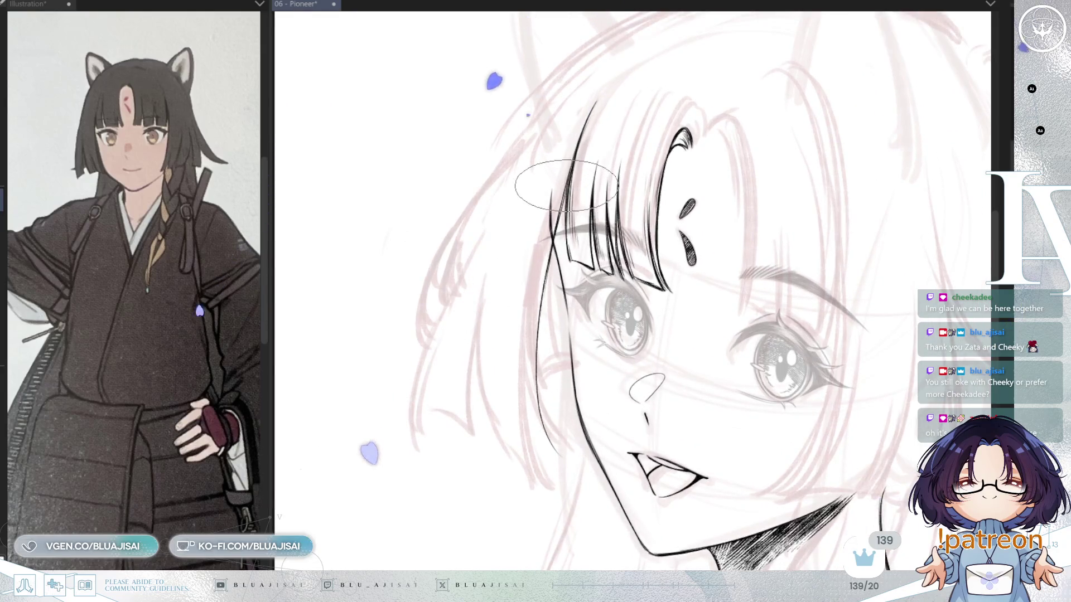
drag(540, 352, 562, 422)
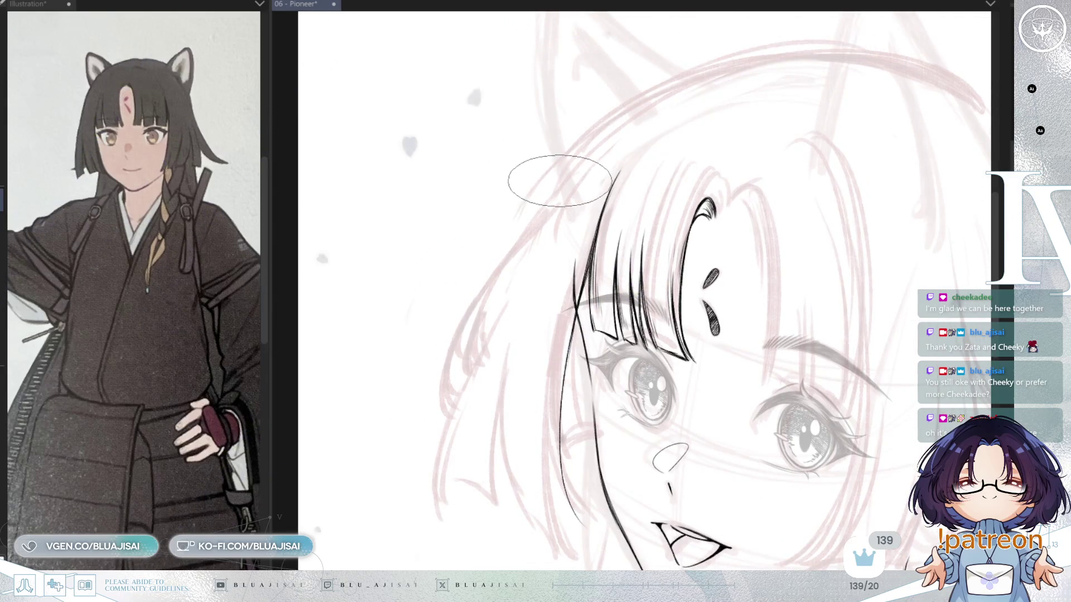
Ink several long curved hair strands down the left side of the face.
drag(522, 238, 446, 392)
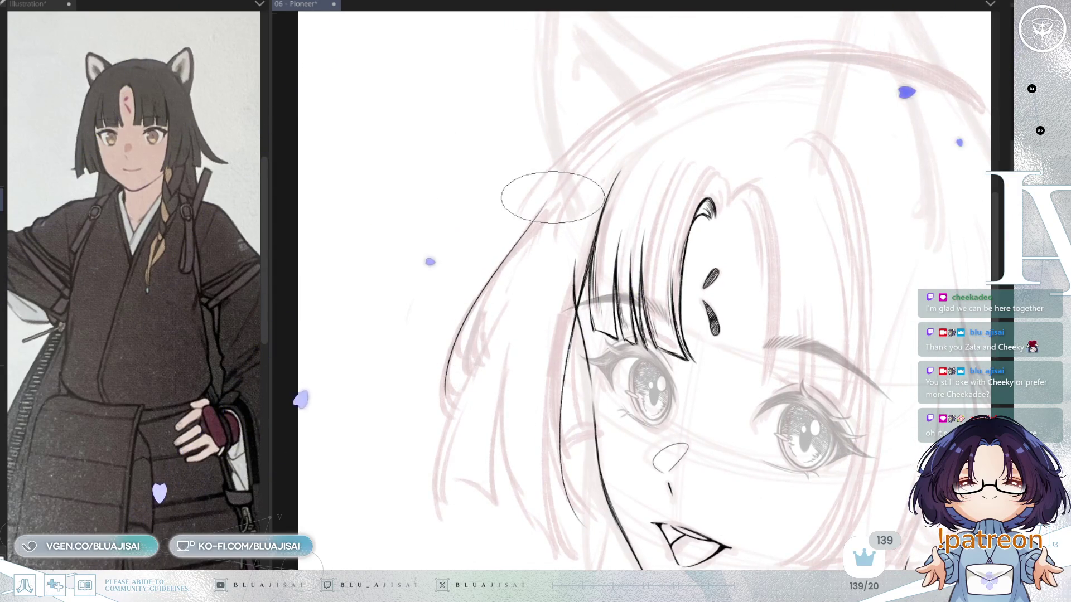
drag(532, 226, 471, 369)
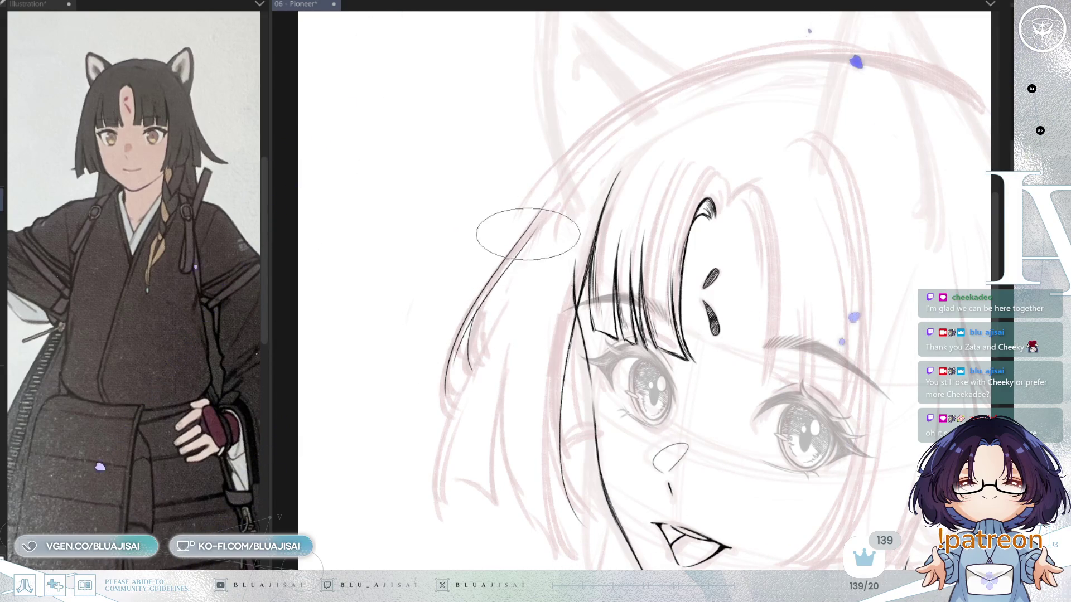
drag(526, 239, 487, 334)
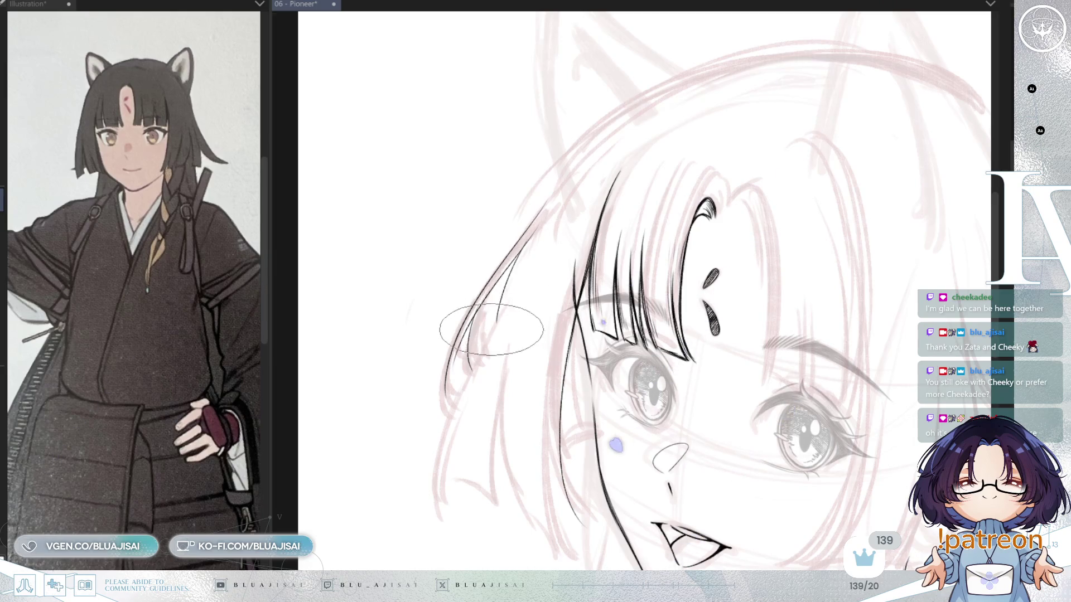
scroll(490, 334, down, 3)
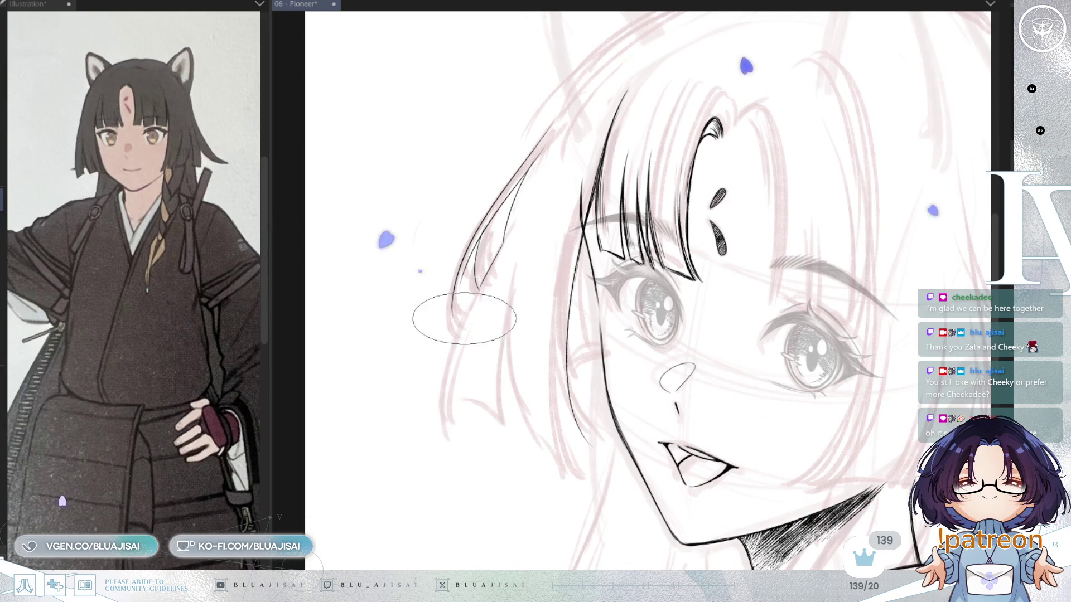
mouse_move(461, 313)
mouse_down()
mouse_move(446, 427)
mouse_move(495, 423)
mouse_up()
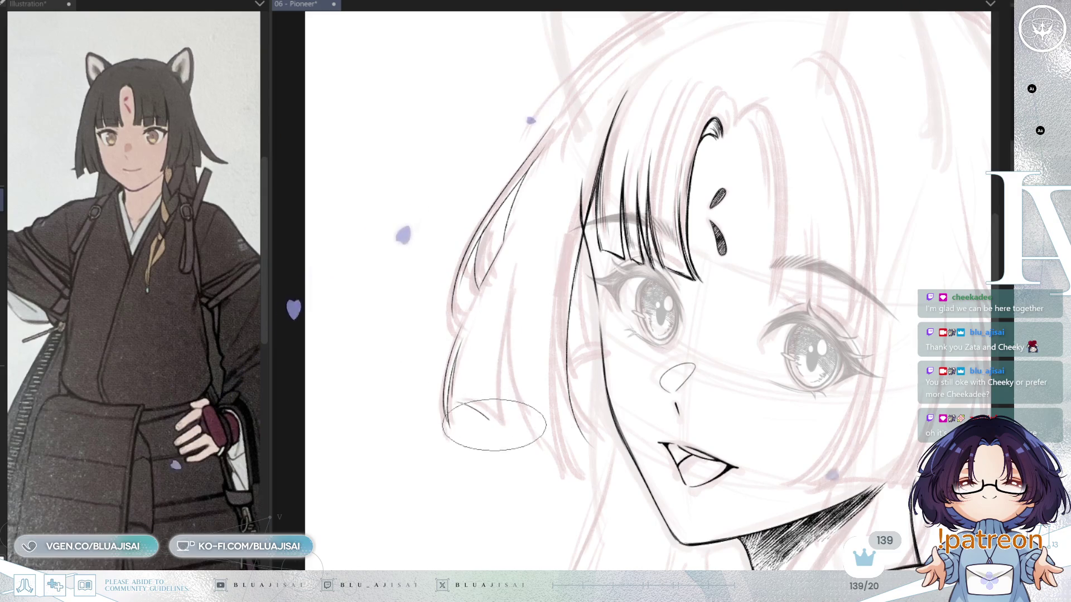
drag(509, 288, 494, 421)
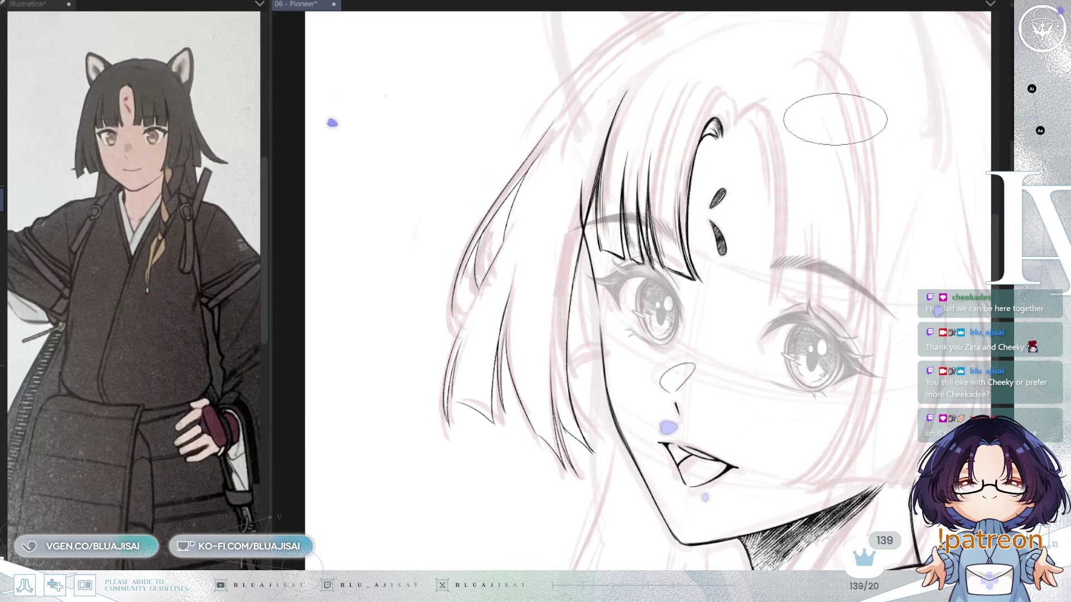
drag(777, 191, 748, 226)
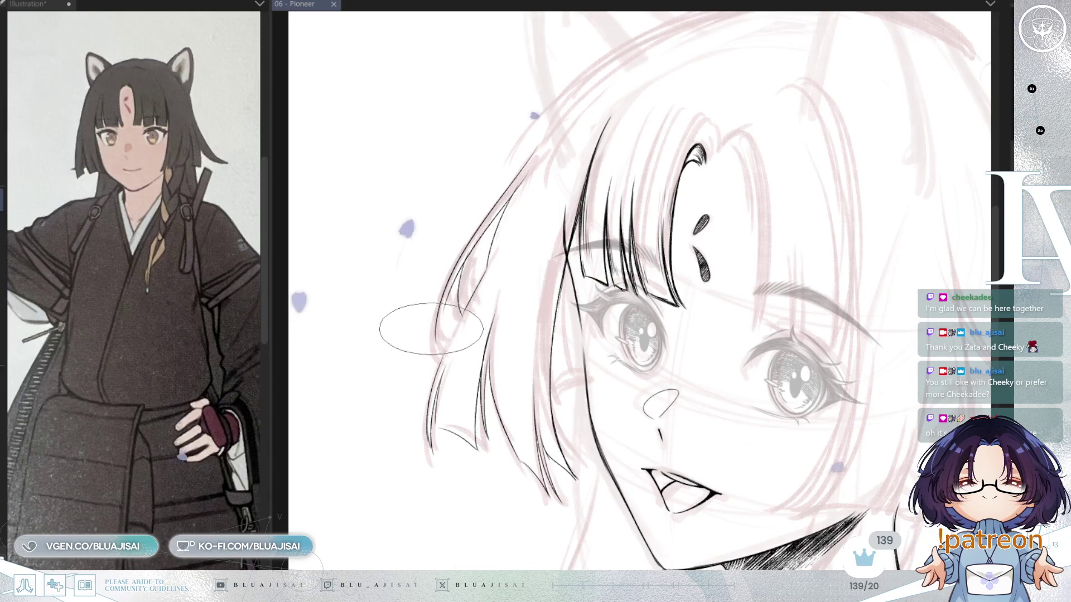
mouse_move(436, 341)
mouse_down()
mouse_move(407, 327)
mouse_move(411, 303)
mouse_move(431, 407)
mouse_up()
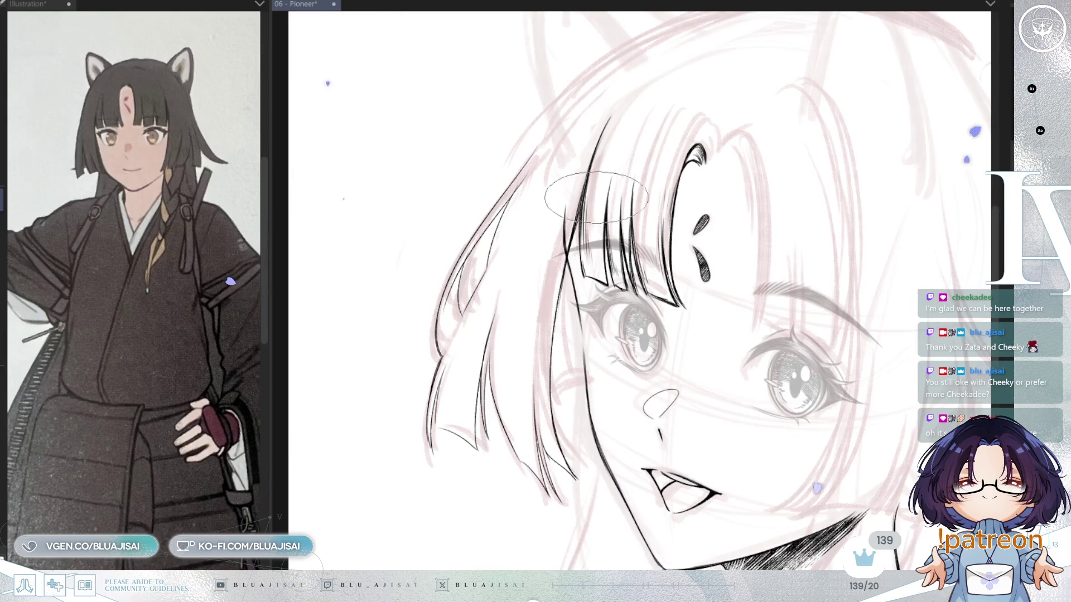
Ink the crown outline over the head, undoing a stray stroke and thickening it.
scroll(594, 199, up, 3)
key(minus)
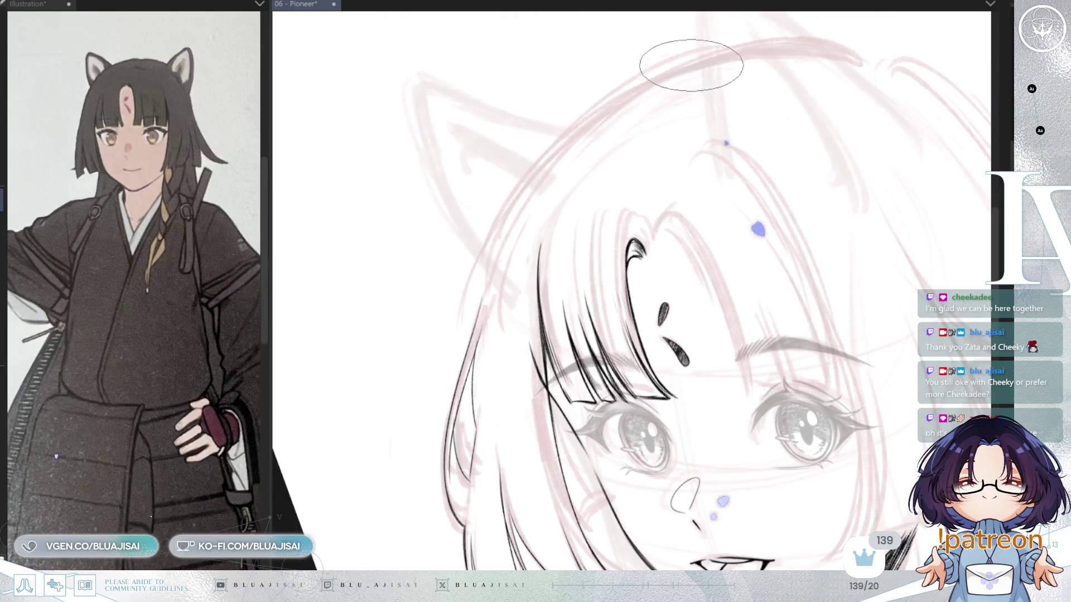
drag(485, 267, 652, 82)
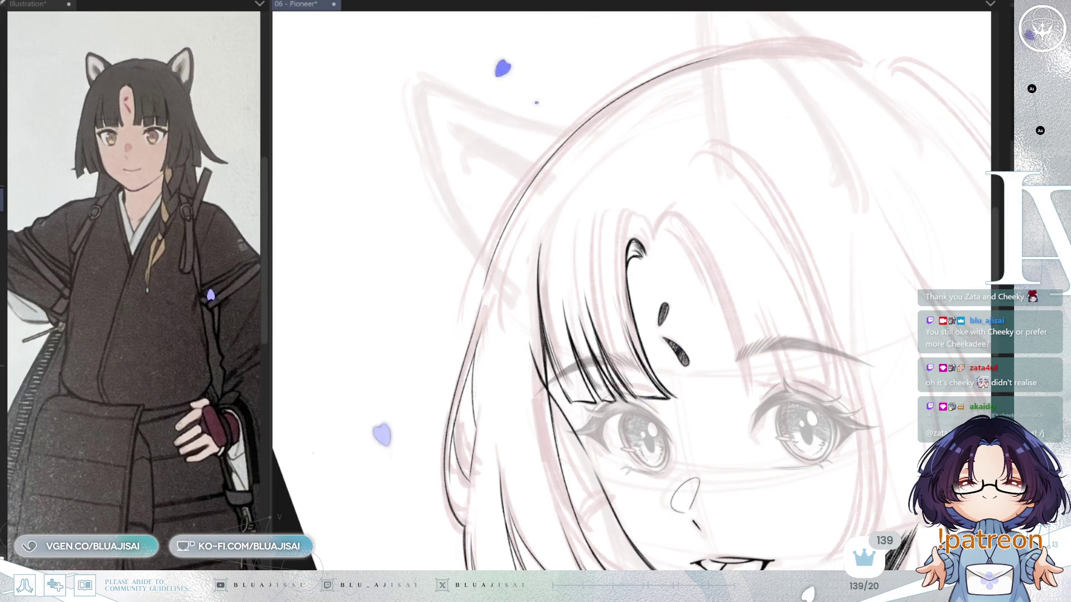
key(asciicircum)
key(asciicircum)
key(asciicircum)
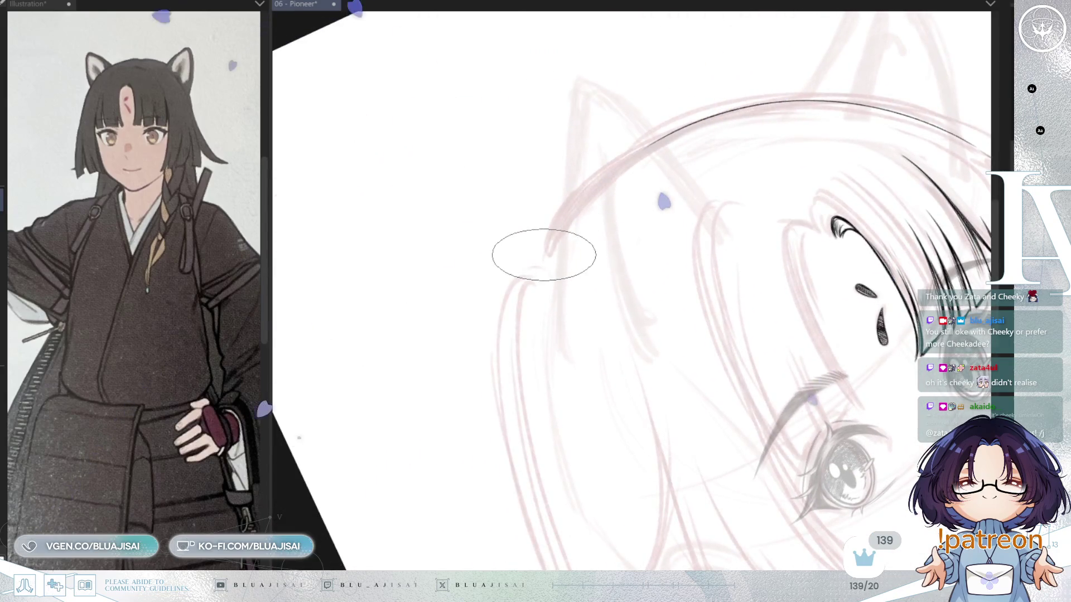
mouse_move(706, 128)
mouse_down()
mouse_move(567, 238)
mouse_move(647, 156)
mouse_up()
key(ctrl+z)
key(ctrl+z)
drag(543, 256, 725, 118)
mouse_move(543, 249)
mouse_down()
mouse_move(669, 143)
mouse_move(720, 118)
mouse_move(848, 108)
mouse_up()
mouse_move(820, 182)
mouse_down()
mouse_move(802, 223)
mouse_move(736, 234)
mouse_move(758, 212)
mouse_up()
drag(577, 124, 523, 217)
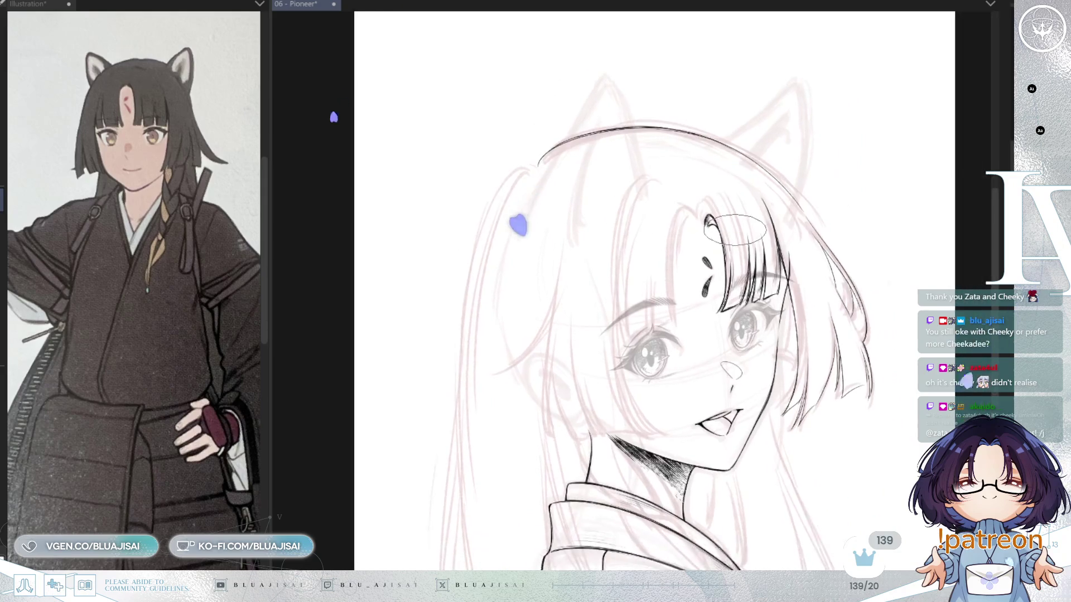
Check the head shape in a mirrored view and add a short light arc in the bangs.
key(h)
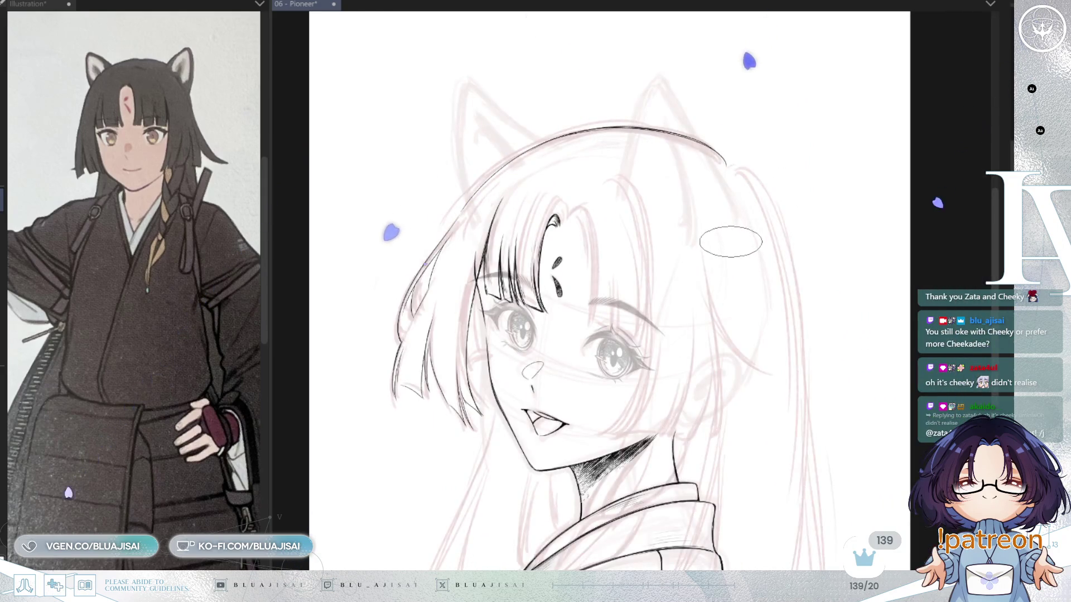
drag(824, 232, 854, 199)
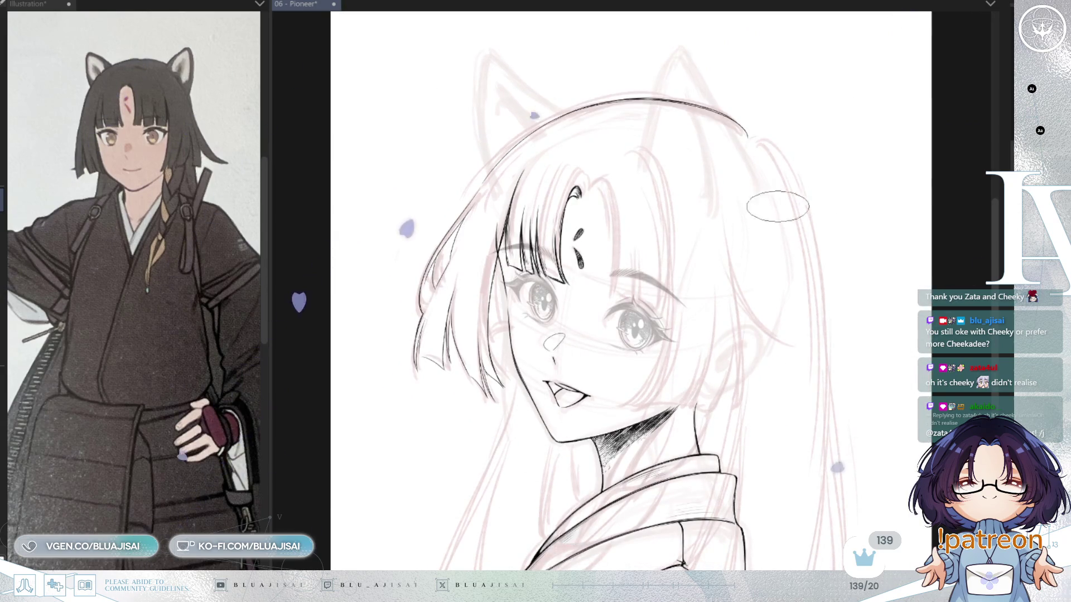
scroll(563, 192, up, 2)
mouse_move(569, 188)
mouse_down()
mouse_move(589, 187)
mouse_move(601, 258)
mouse_move(595, 333)
mouse_up()
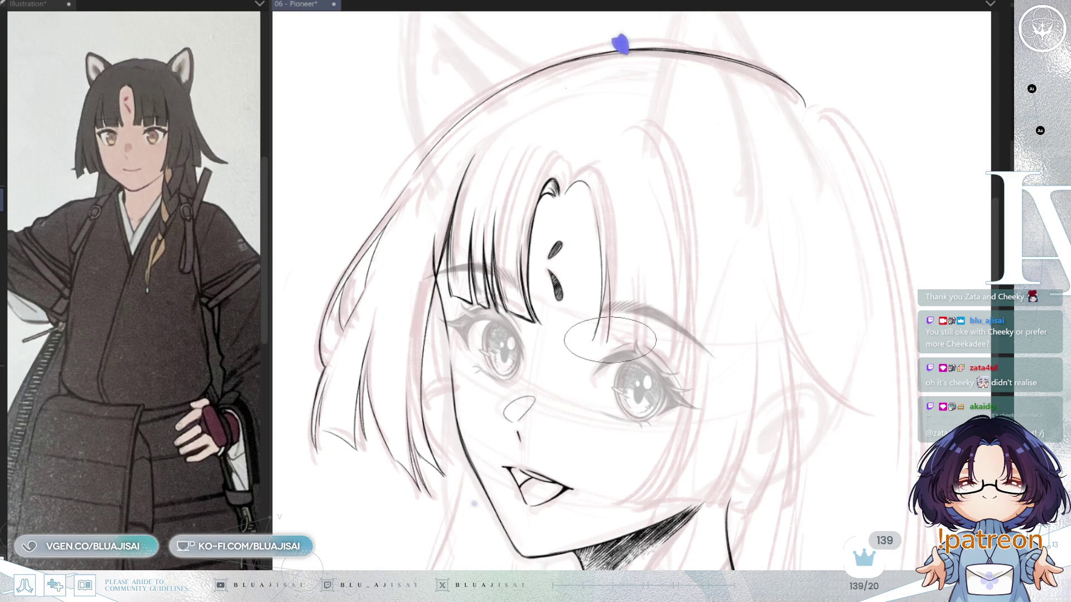
key(h)
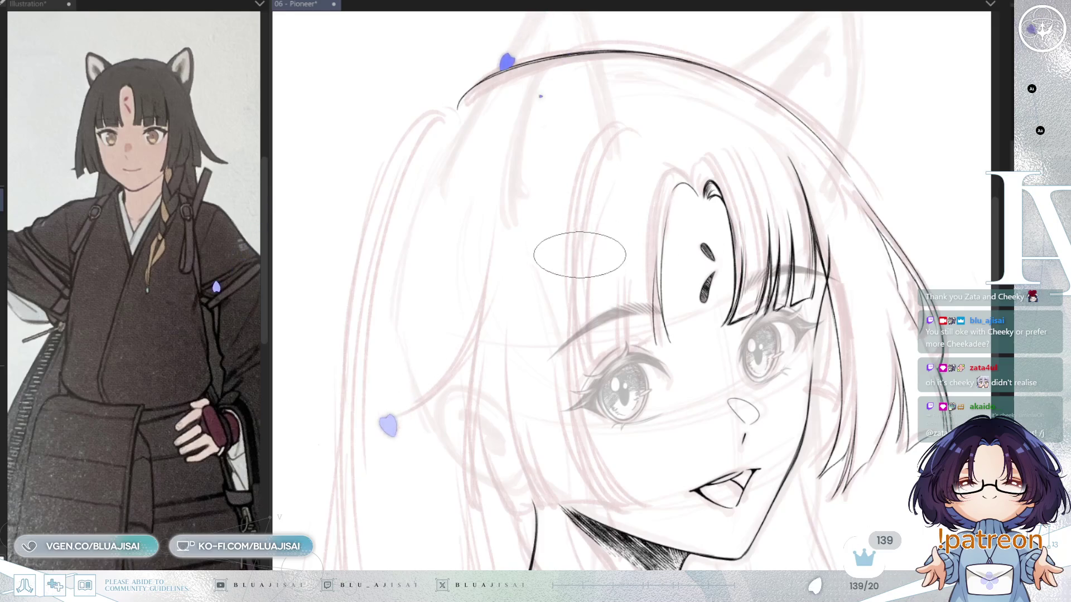
Ink a long dark strand through the bangs down toward the eye.
drag(579, 260, 585, 384)
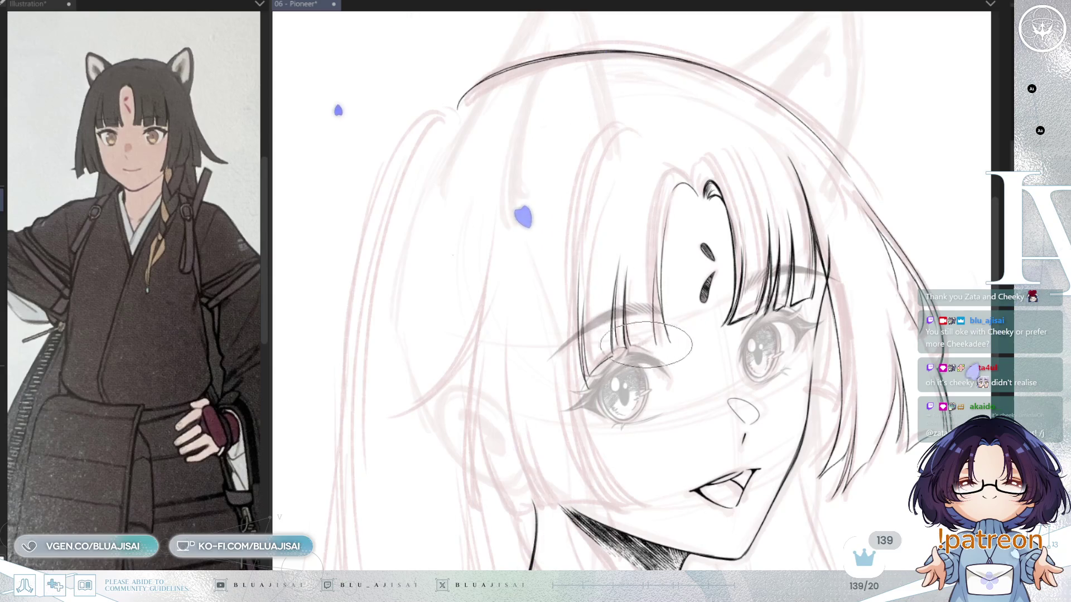
key(h)
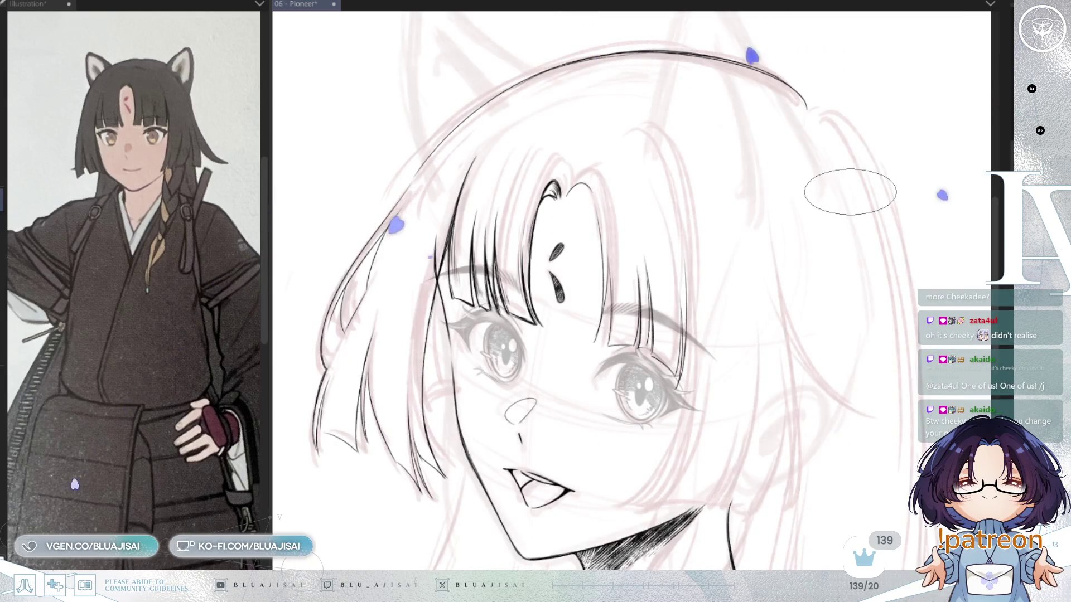
key(h)
key(h)
key(h)
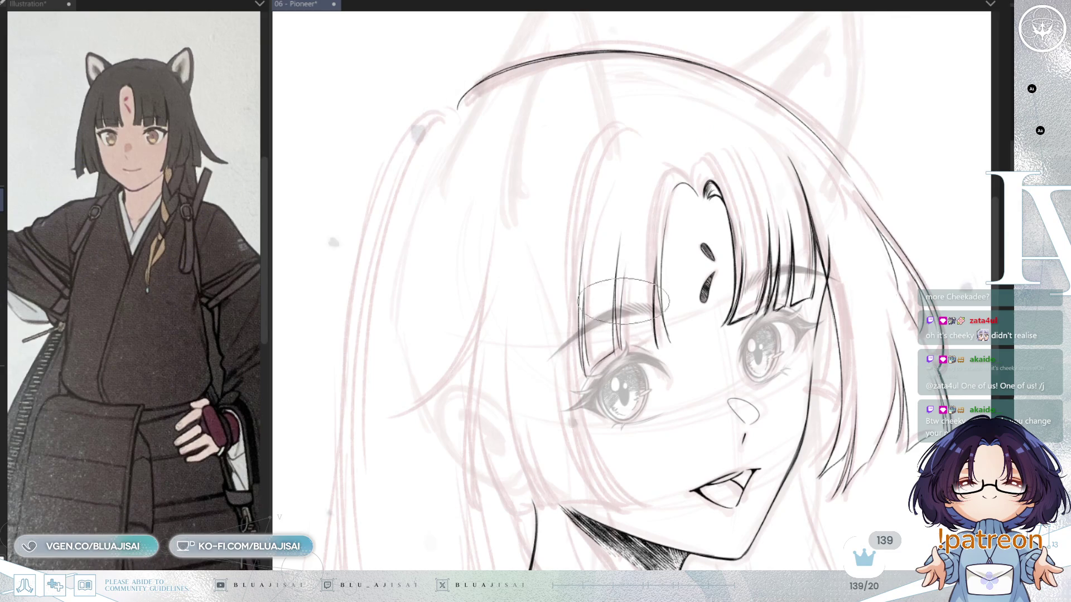
key(h)
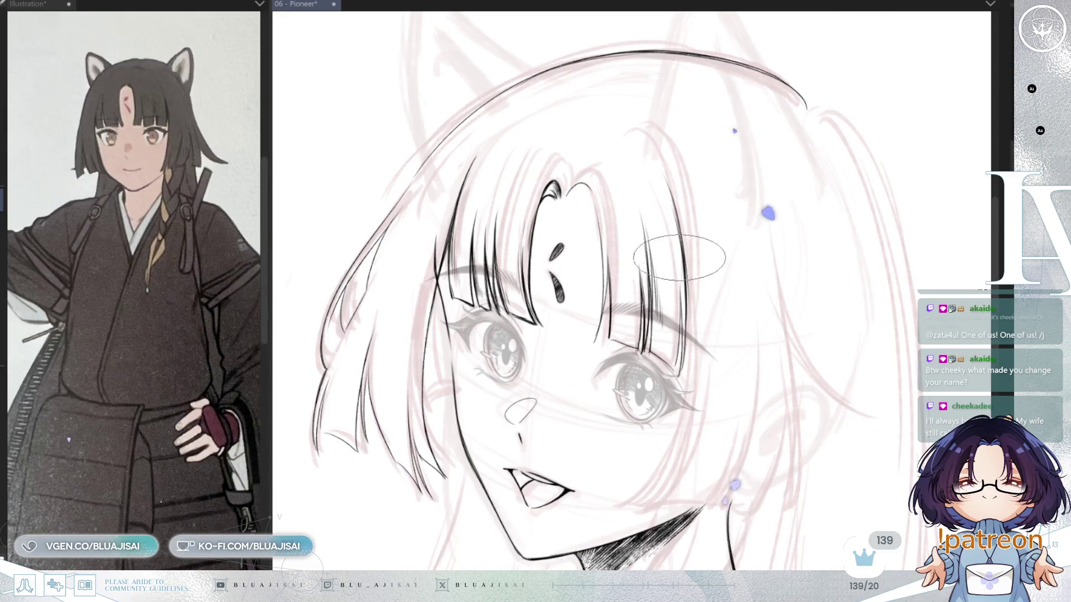
scroll(713, 316, down, 2)
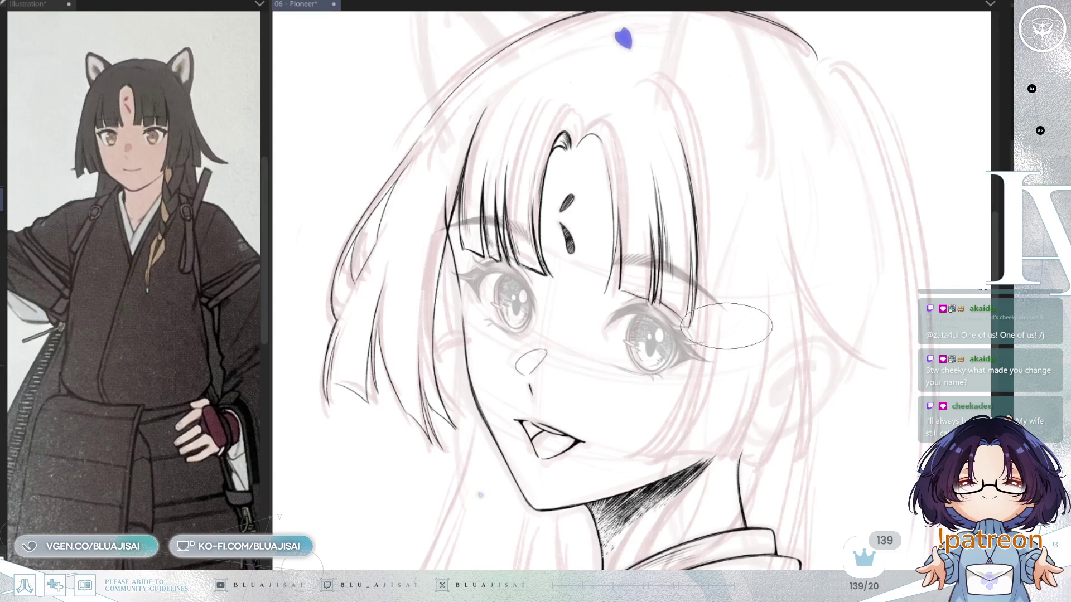
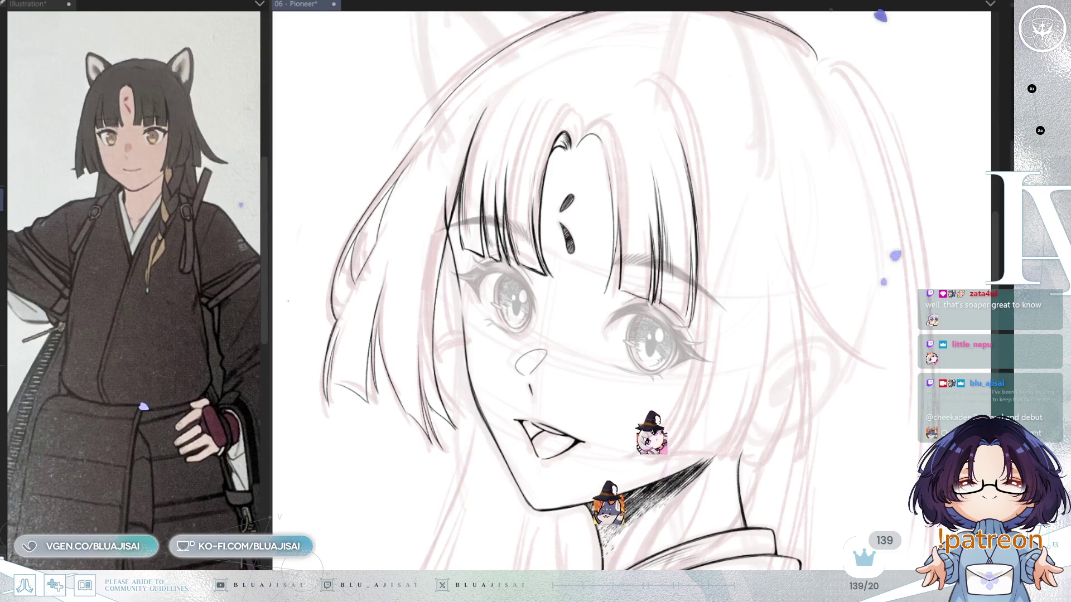
Mirror the canvas and ink small curved hair strands at the forehead parting.
key(h)
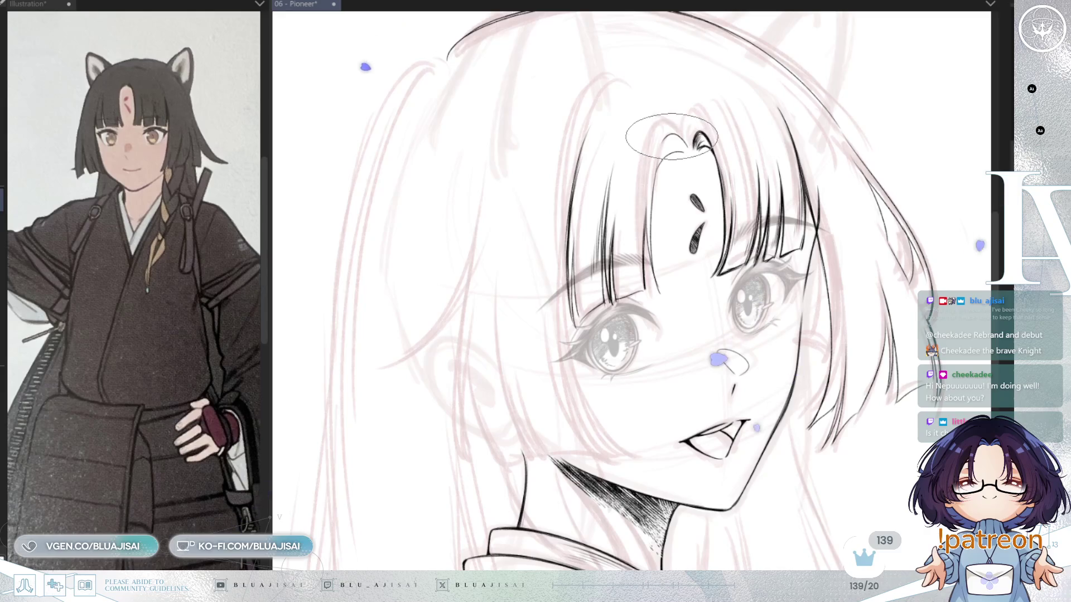
drag(664, 141, 683, 143)
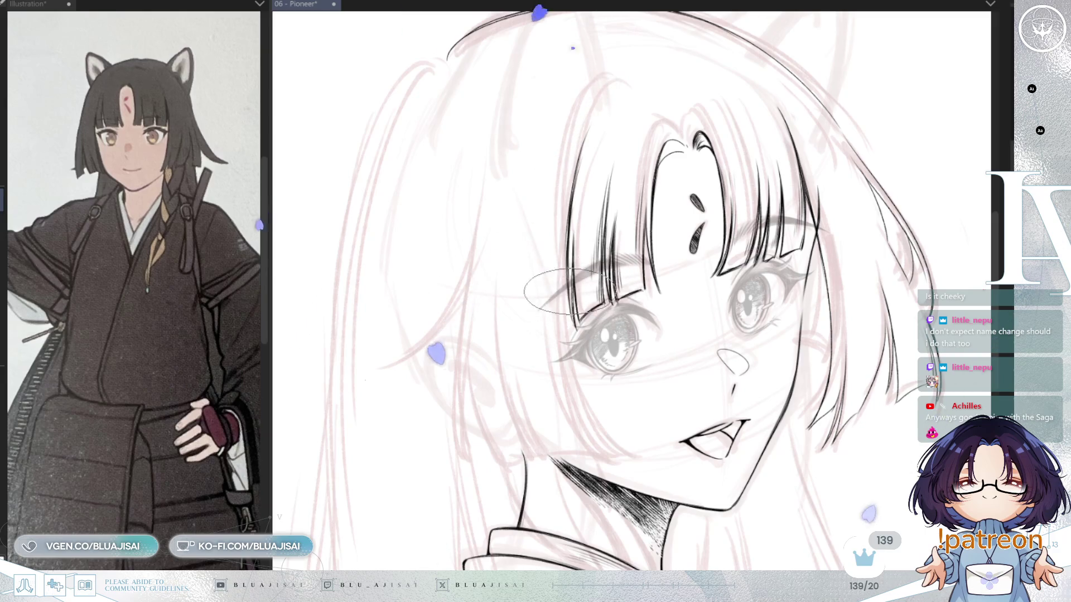
Pan the canvas slightly down and left, then zoom in on the bangs and crown.
drag(587, 237, 586, 247)
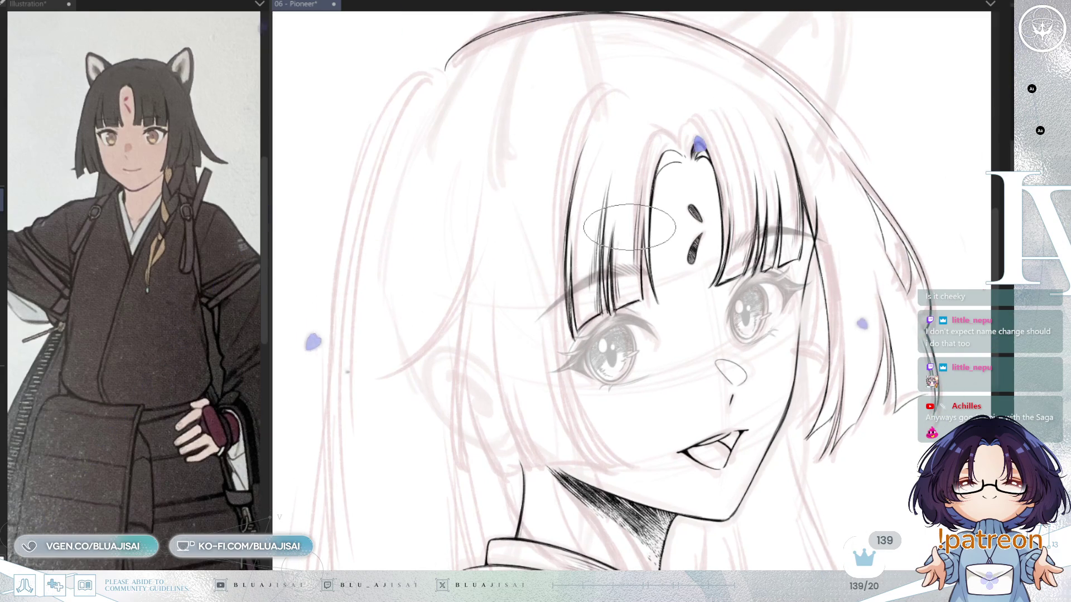
drag(710, 205, 708, 205)
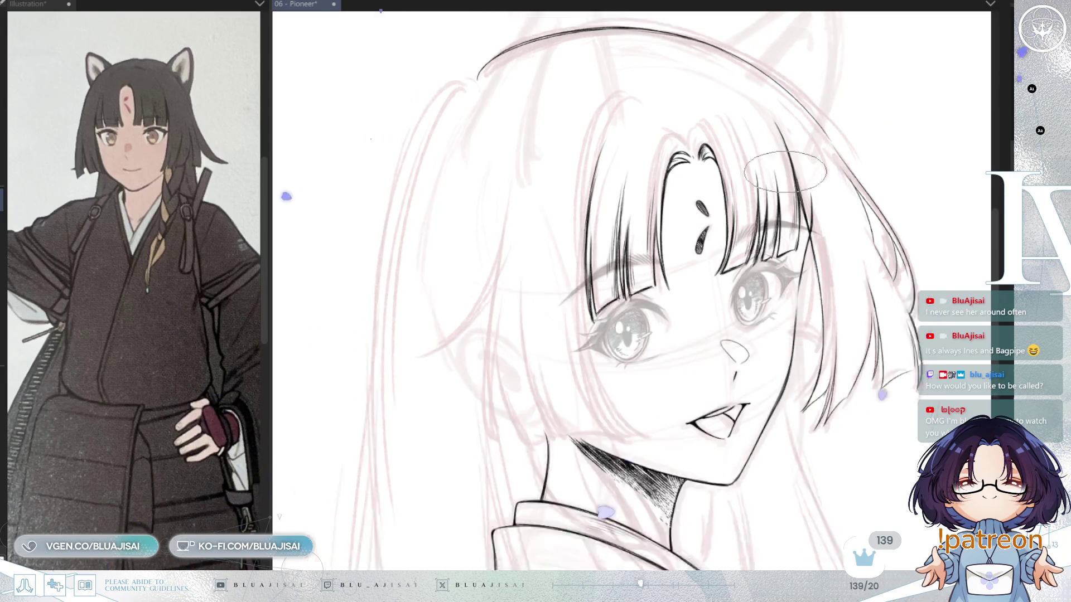
scroll(726, 137, up, 2)
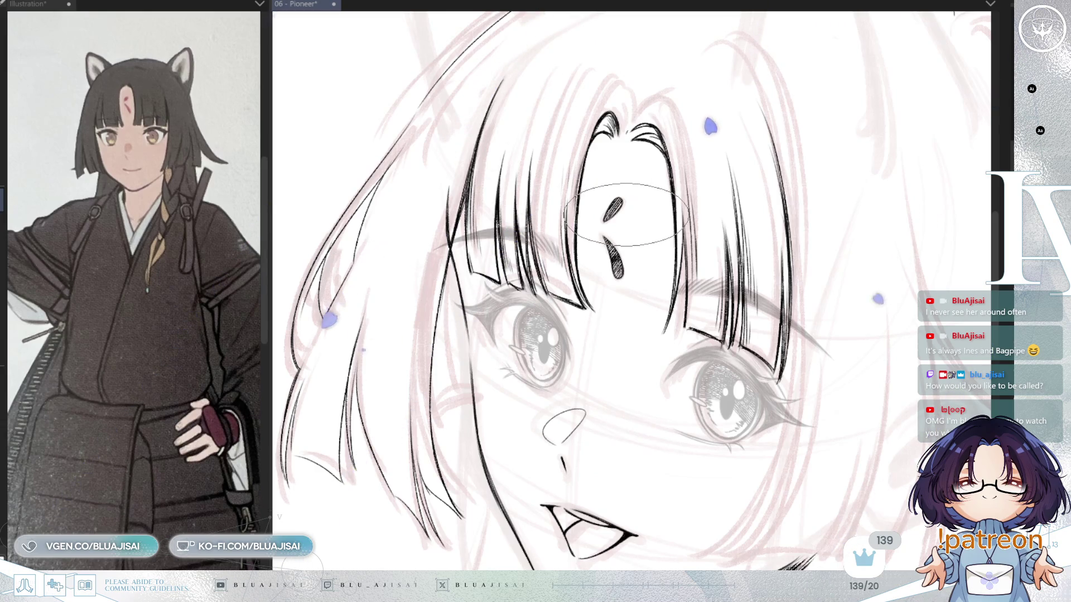
Bring the bangs and forehead into view, then zoom out.
drag(626, 215, 648, 231)
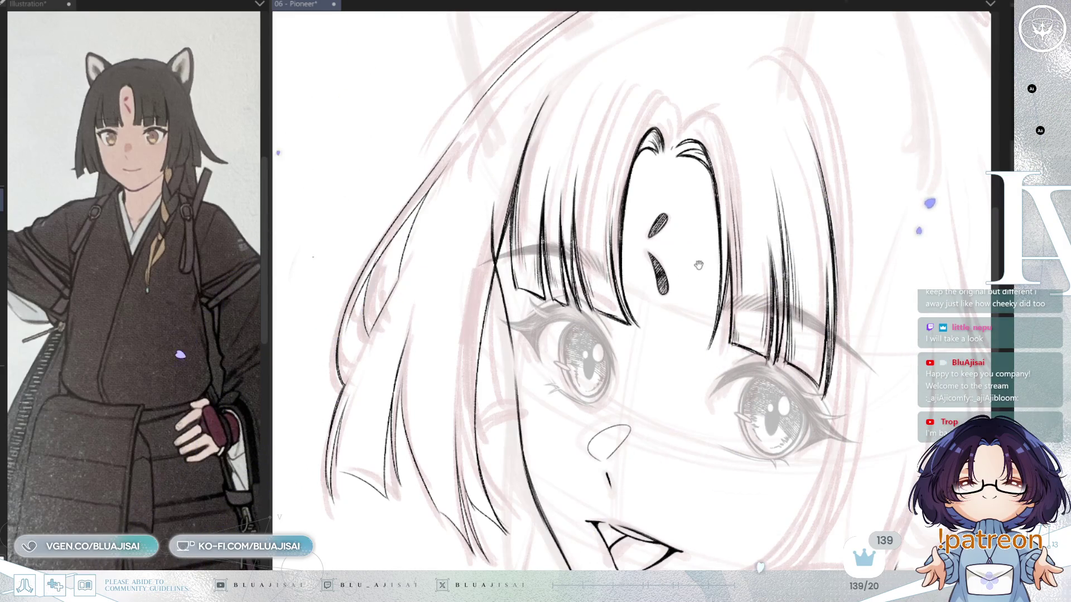
scroll(697, 262, down, 2)
Zoom out and back in on the face, then mirror the canvas horizontally.
scroll(696, 263, down, 2)
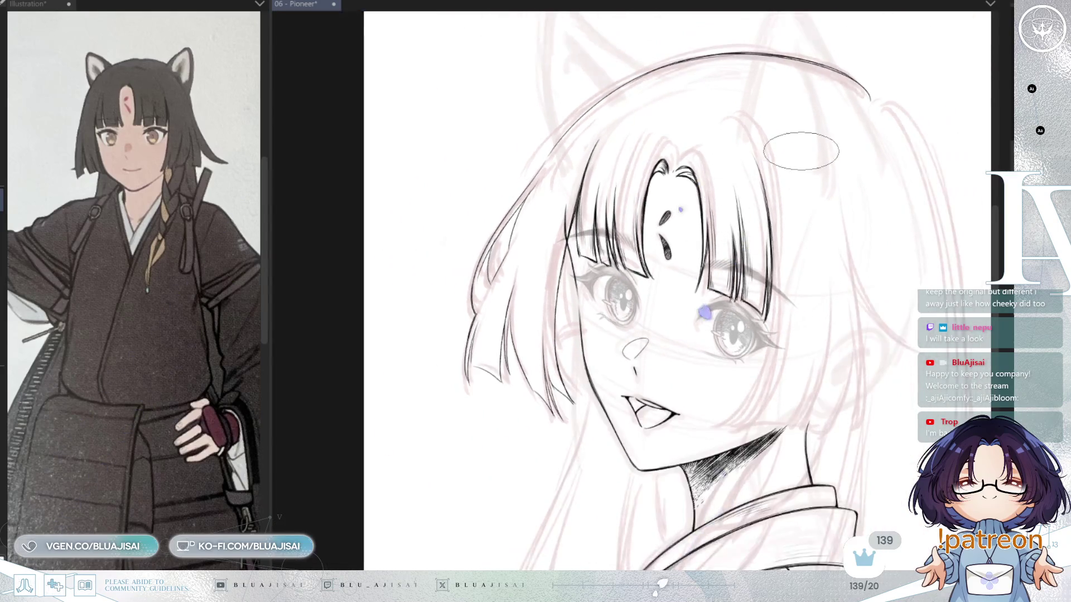
scroll(789, 157, up, 1)
scroll(575, 245, up, 1)
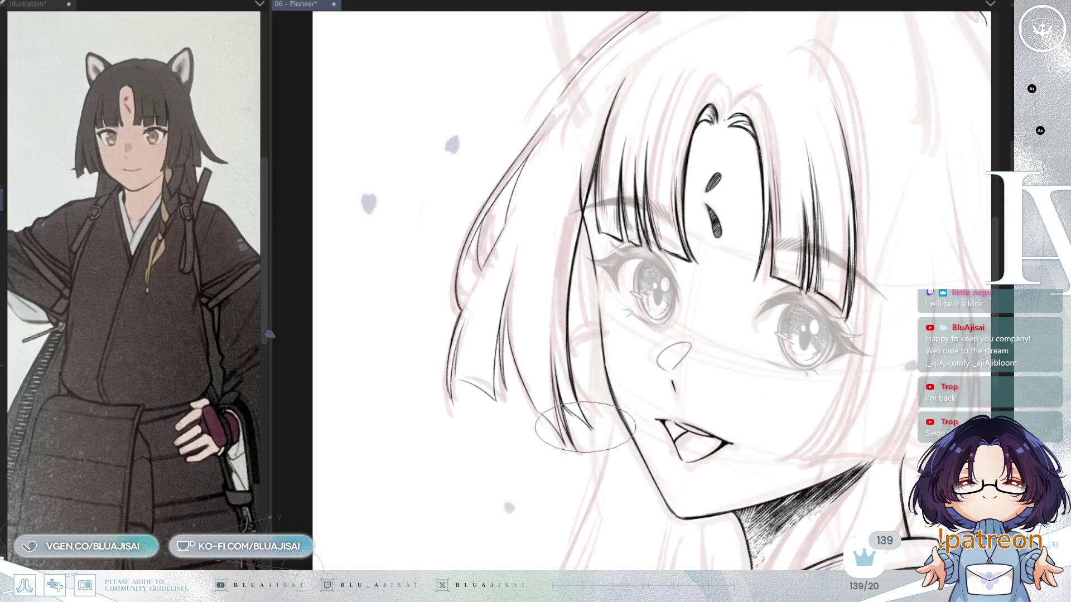
key(h)
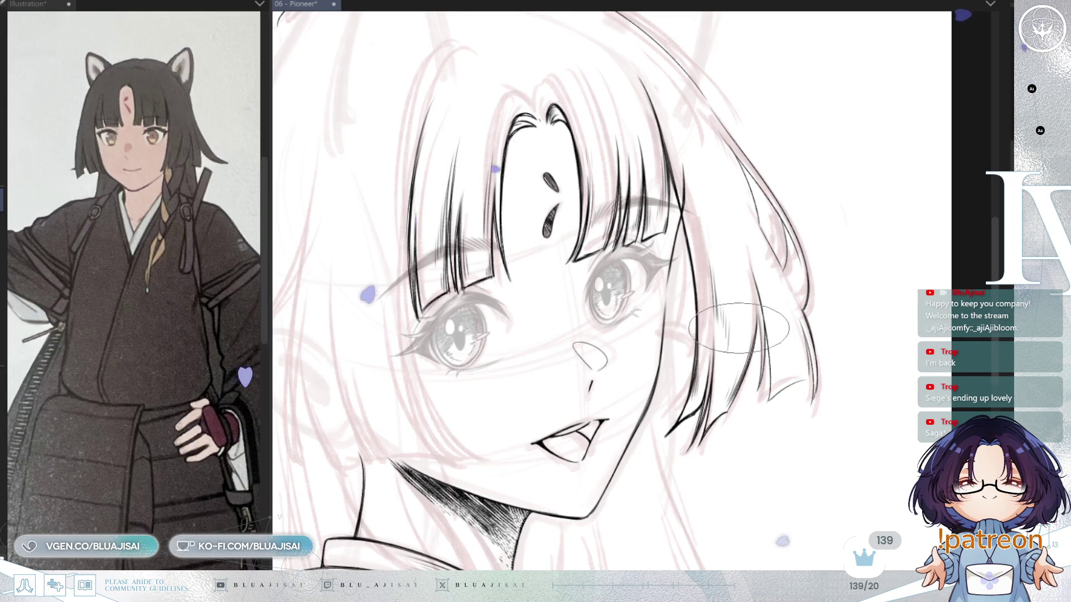
Unflip the canvas and pan to frame the upper hair beside the reference image.
key(h)
mouse_move(693, 301)
mouse_down()
mouse_move(737, 267)
mouse_move(734, 305)
mouse_up()
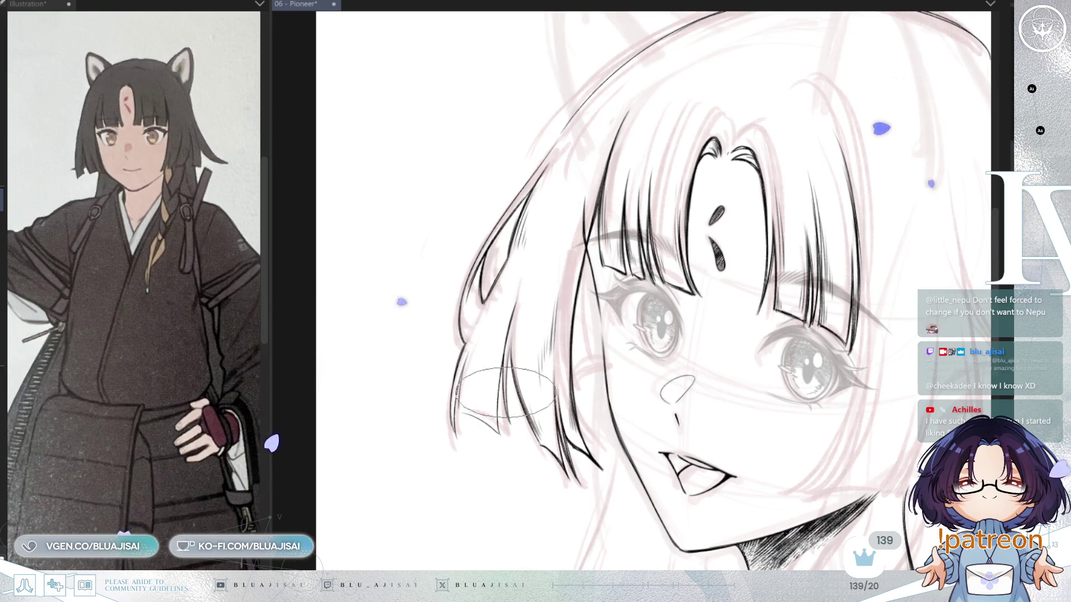
drag(524, 312, 527, 248)
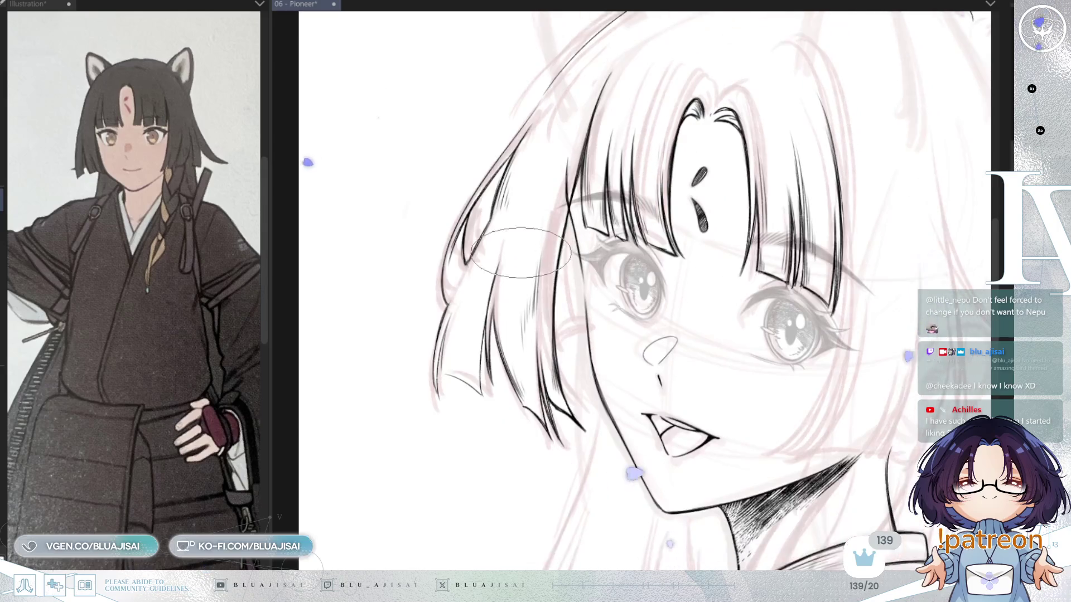
drag(272, 301, 236, 427)
drag(714, 233, 600, 210)
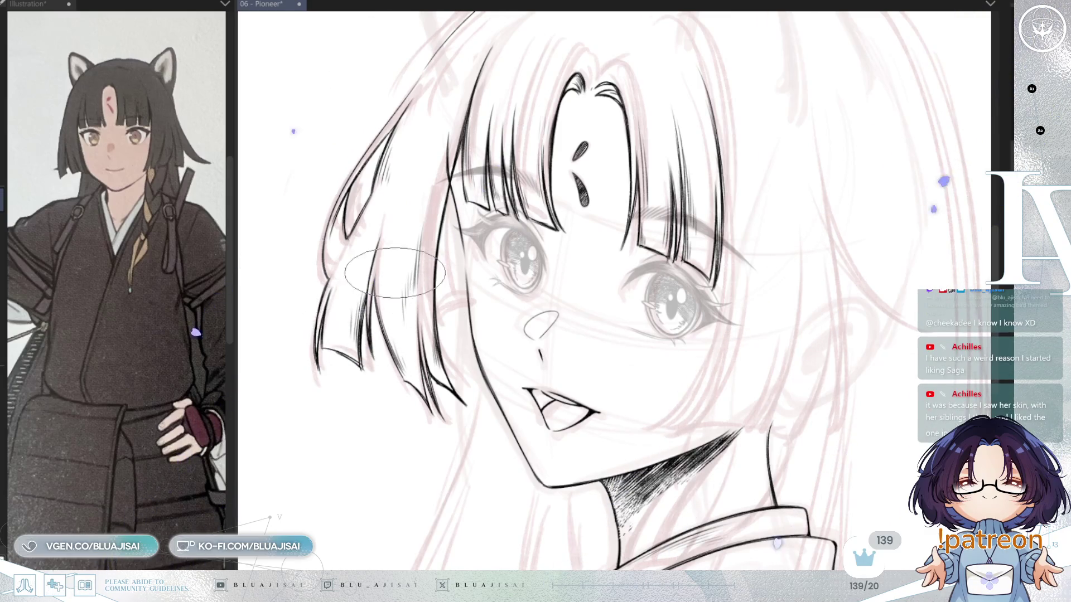
drag(525, 180, 525, 197)
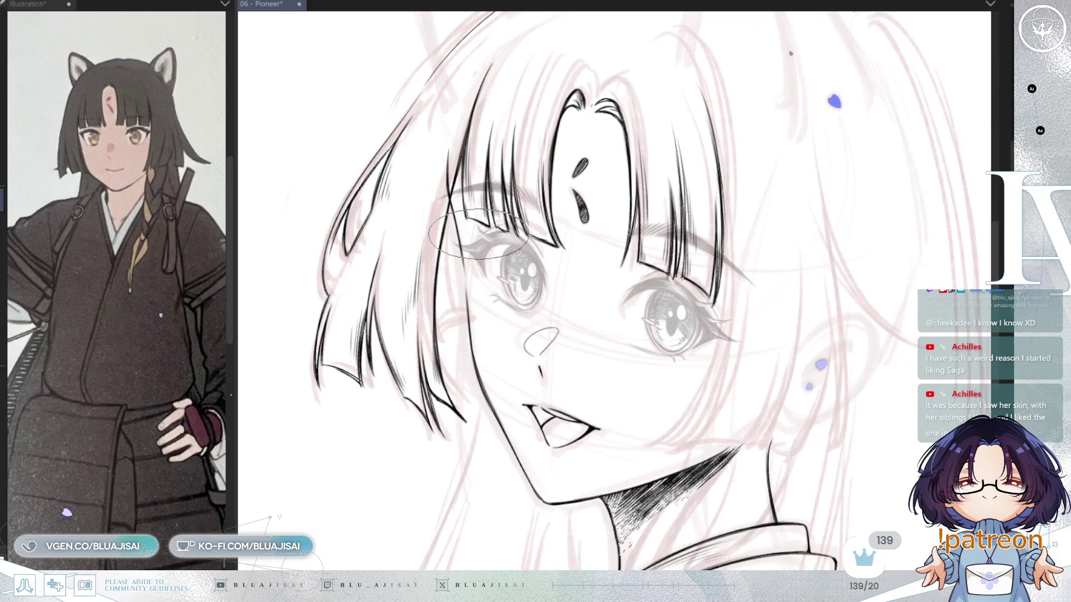
Frame the ears and top of the head and ink a bolder hair outline there.
scroll(480, 236, down, 1)
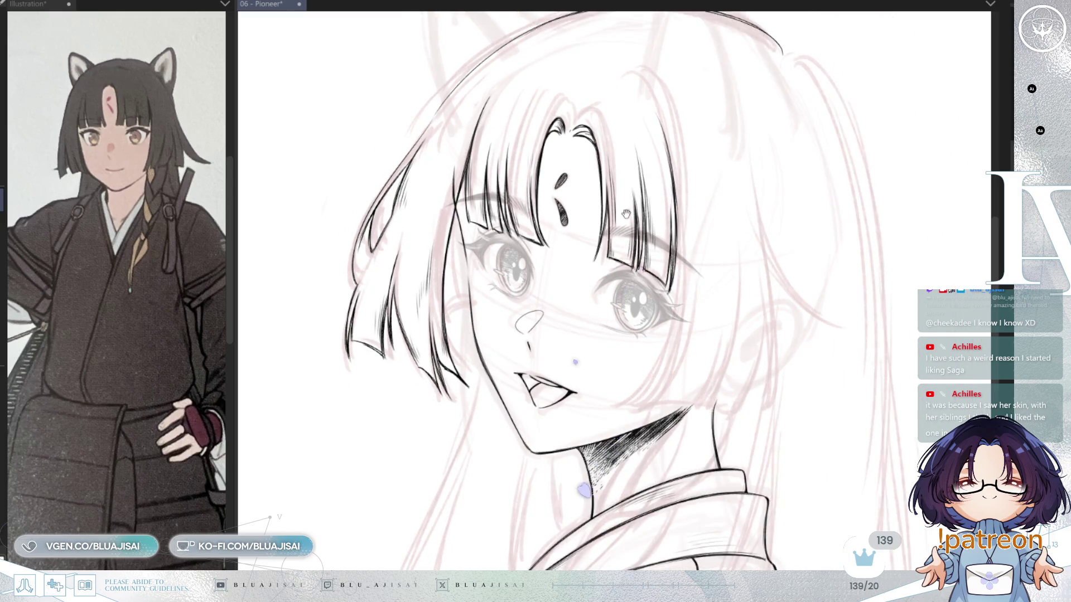
drag(478, 212, 520, 271)
scroll(409, 279, up, 3)
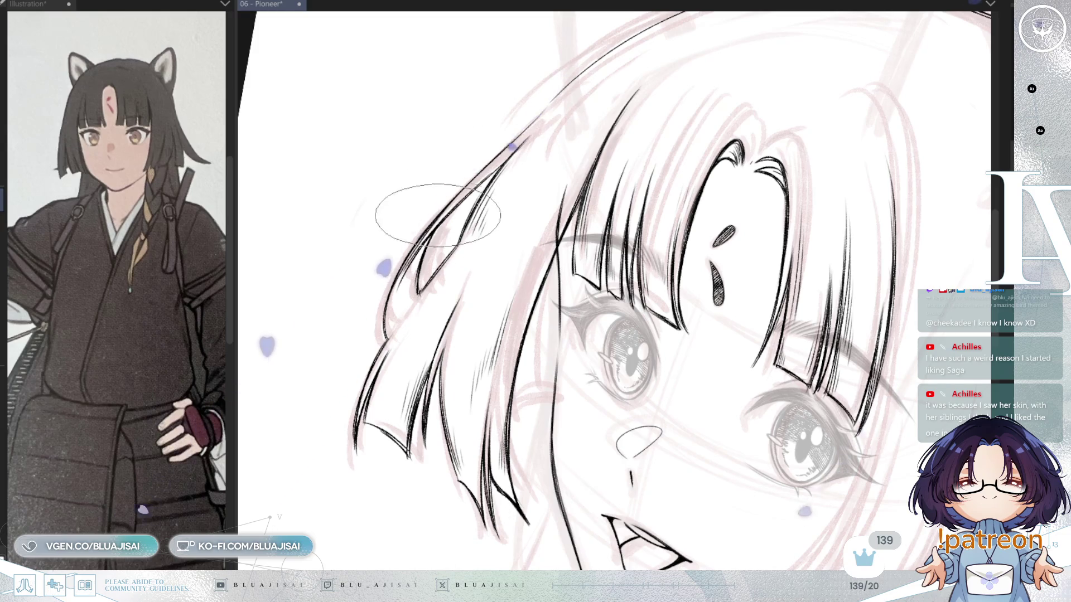
drag(598, 63, 490, 263)
drag(494, 223, 660, 125)
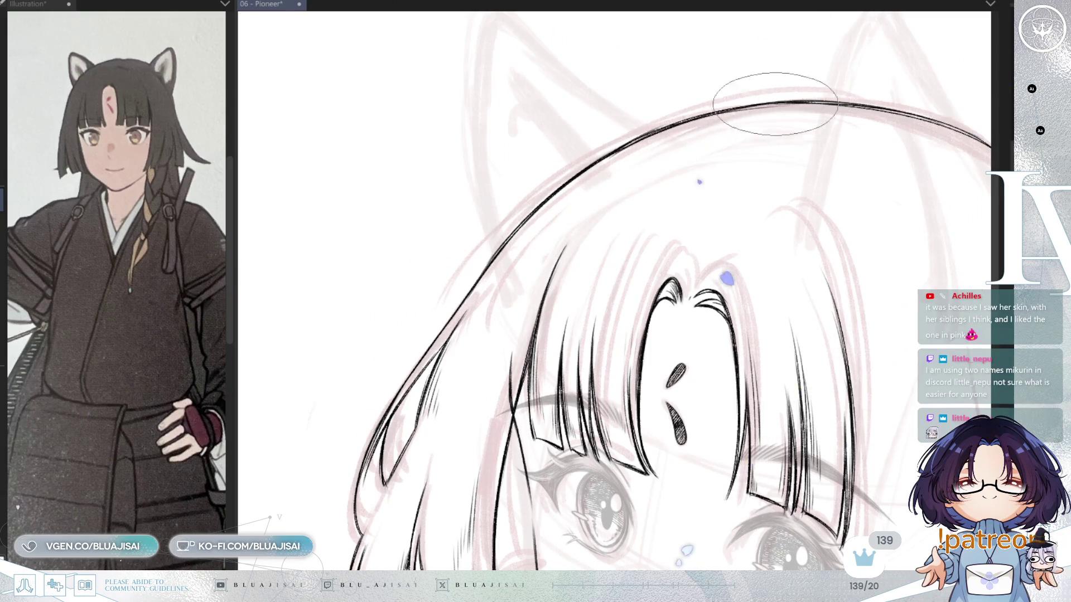
drag(800, 249, 725, 120)
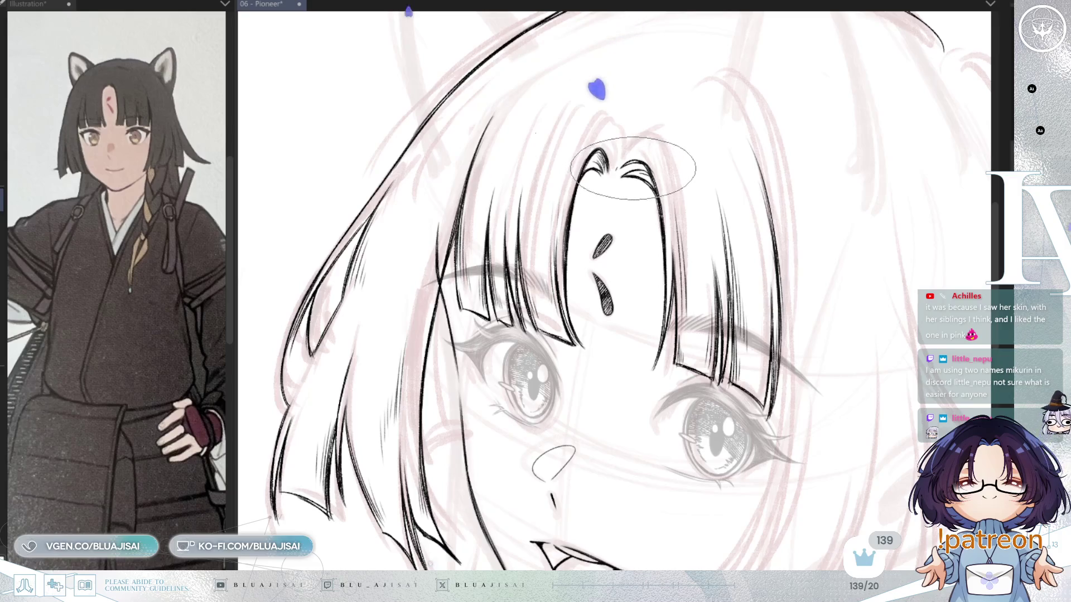
scroll(707, 126, down, 5)
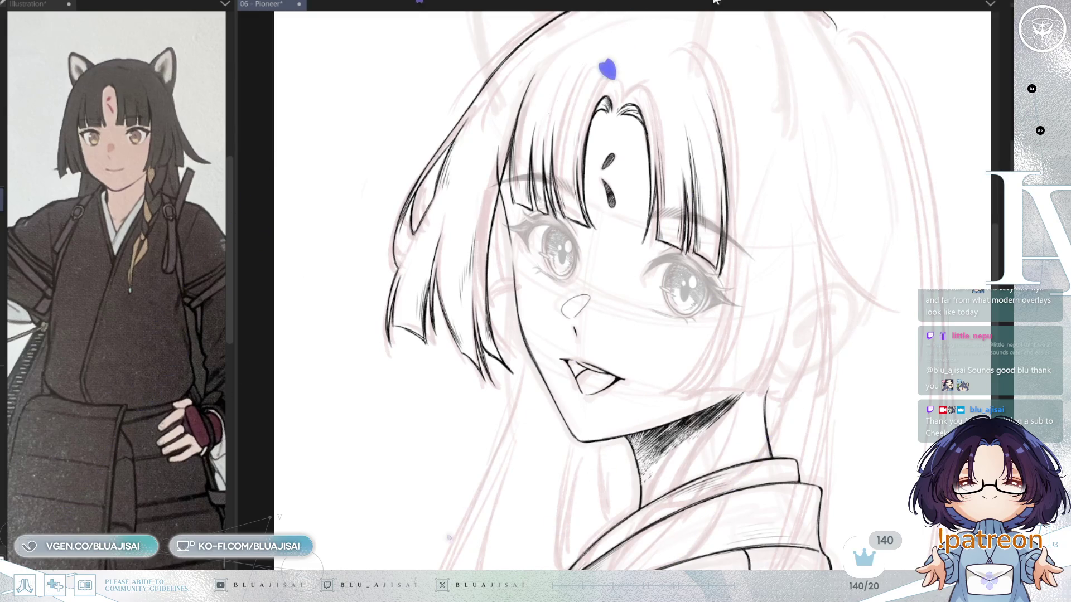
Ink a curved line along the cheek beside the hair, then zoom out to the kimono collar.
scroll(396, 226, up, 1)
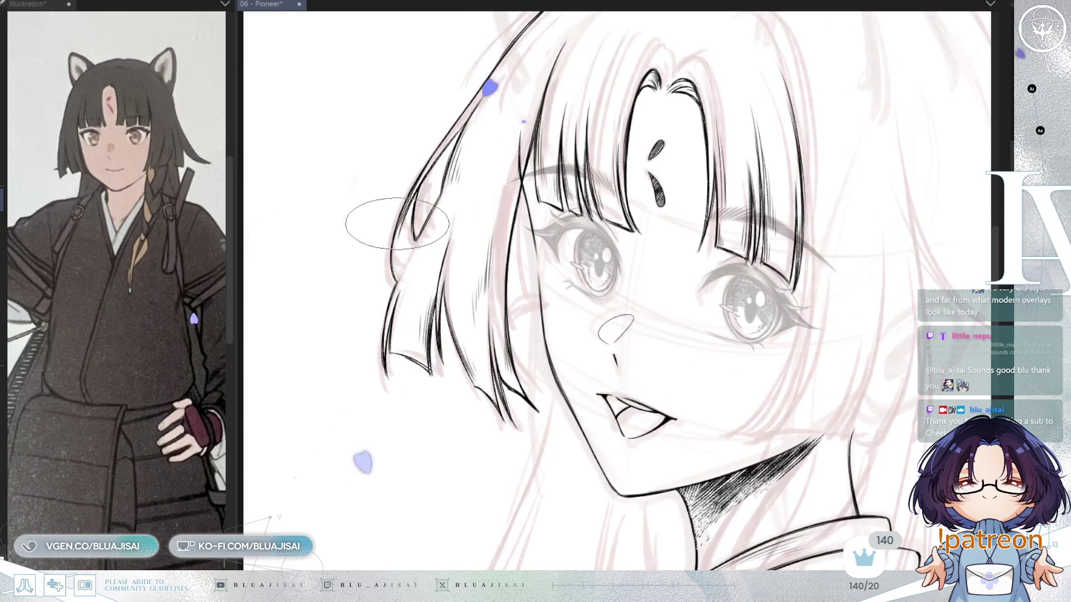
drag(390, 284, 340, 234)
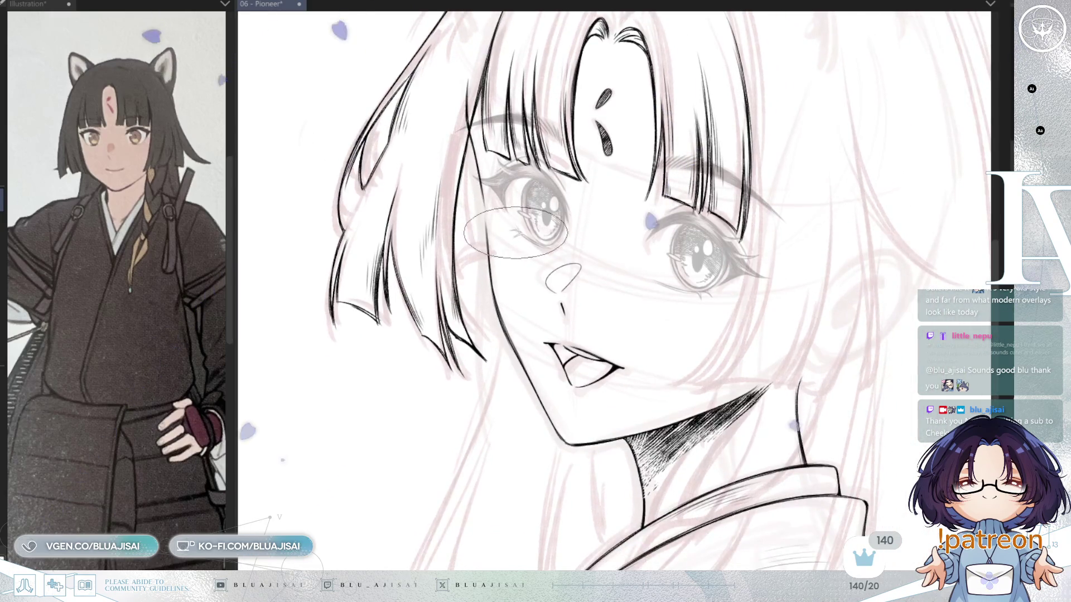
scroll(517, 232, down, 3)
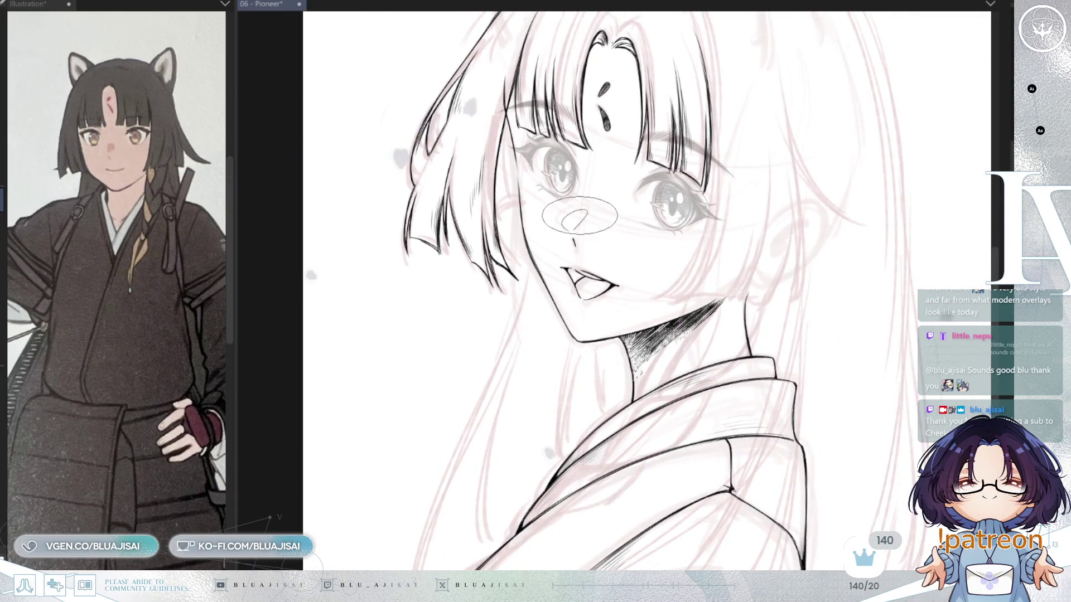
scroll(597, 221, up, 2)
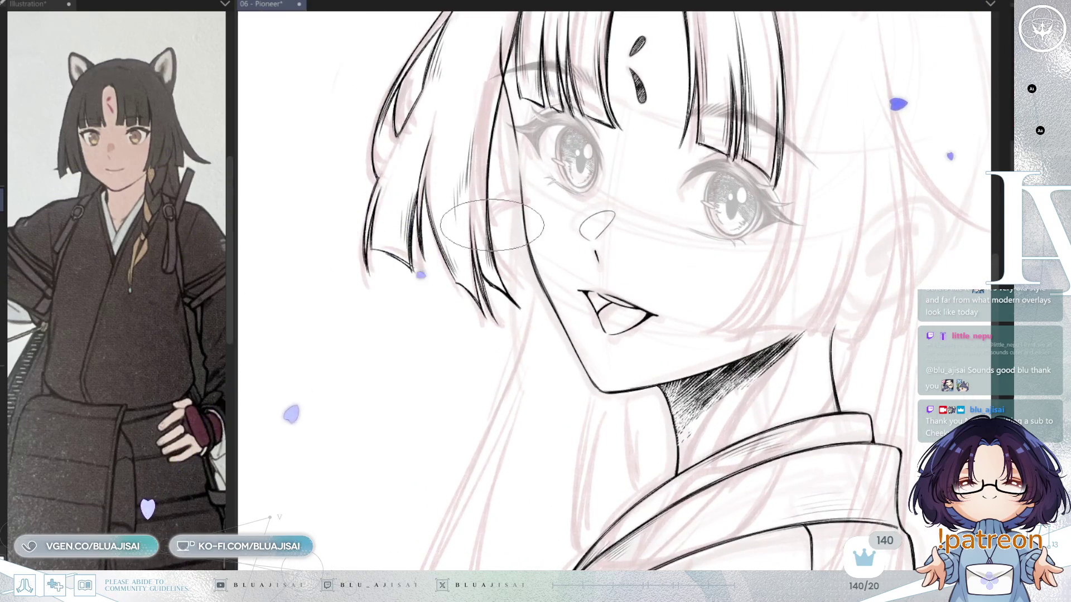
drag(519, 203, 493, 227)
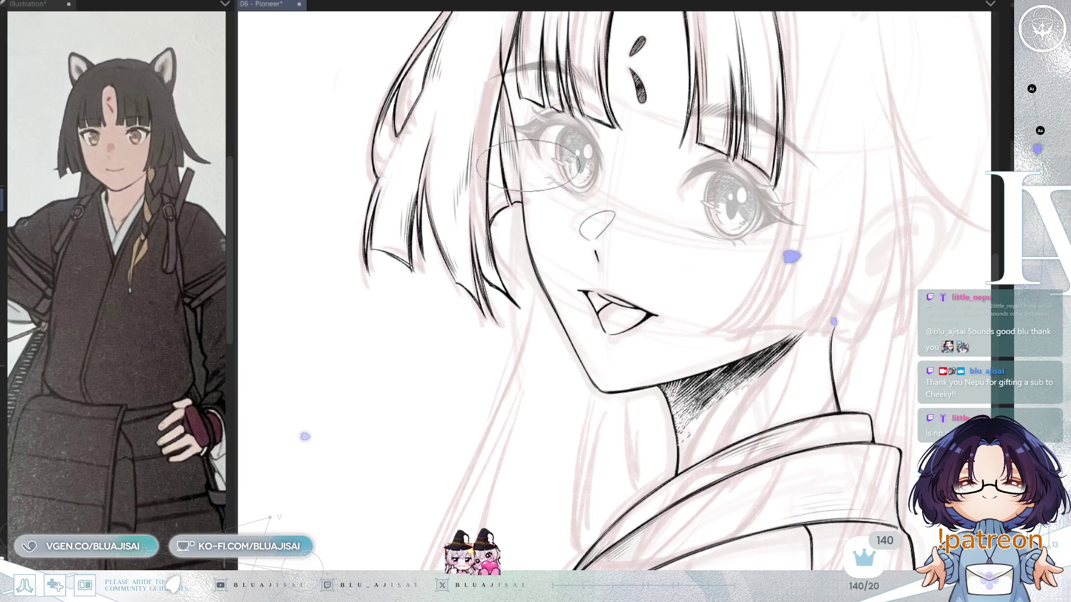
mouse_move(559, 329)
mouse_down()
mouse_move(552, 240)
mouse_move(578, 243)
mouse_move(624, 280)
mouse_up()
scroll(555, 262, down, 2)
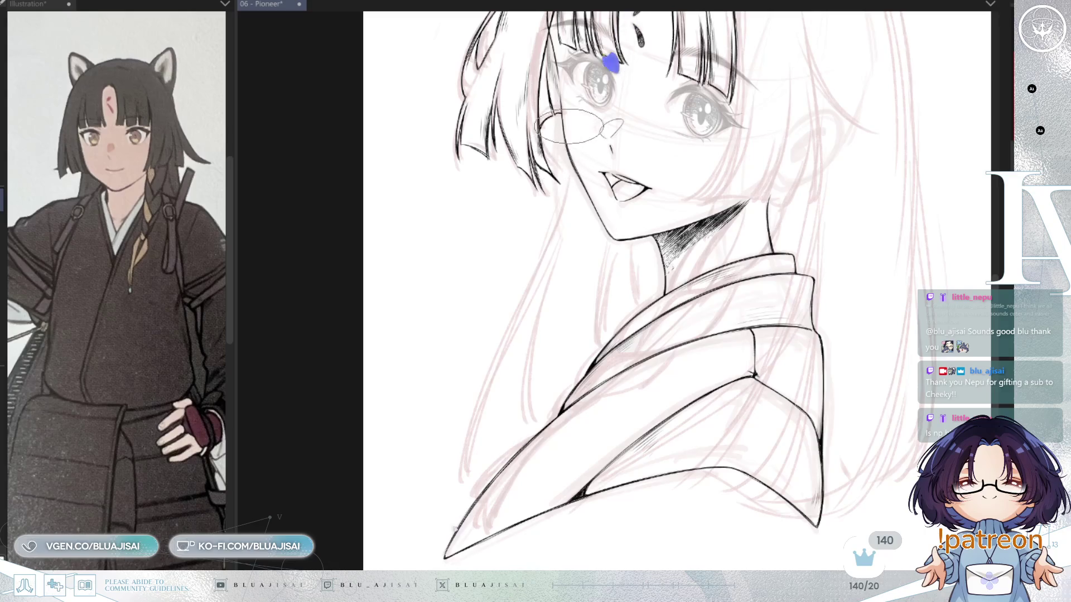
Ink the long left hair edge with a thin extra strand, plus two neck lines toward the collar.
drag(570, 157, 463, 479)
drag(527, 316, 470, 504)
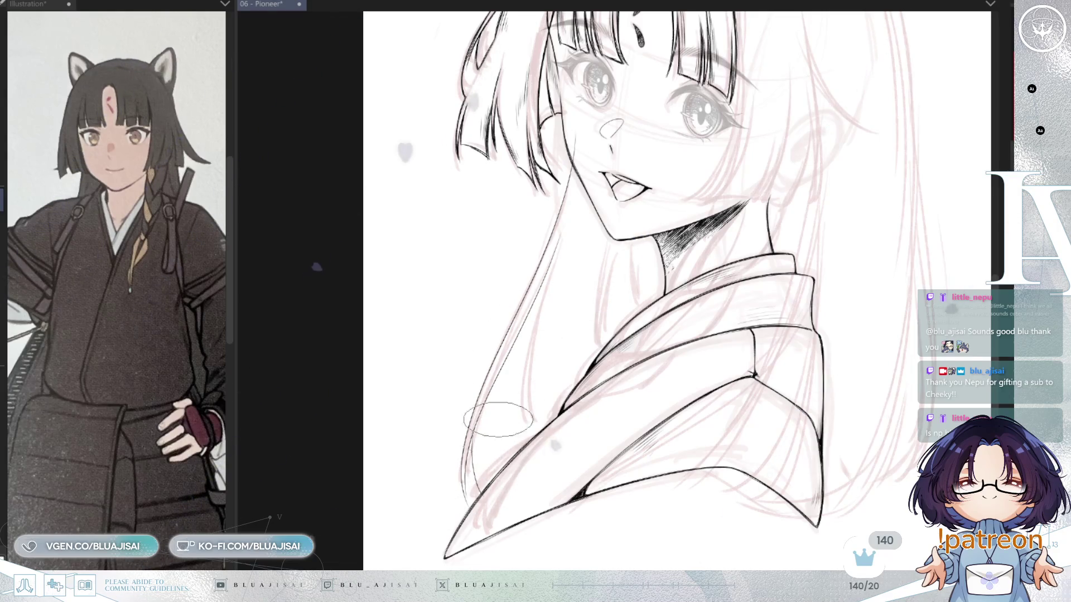
drag(555, 243, 521, 446)
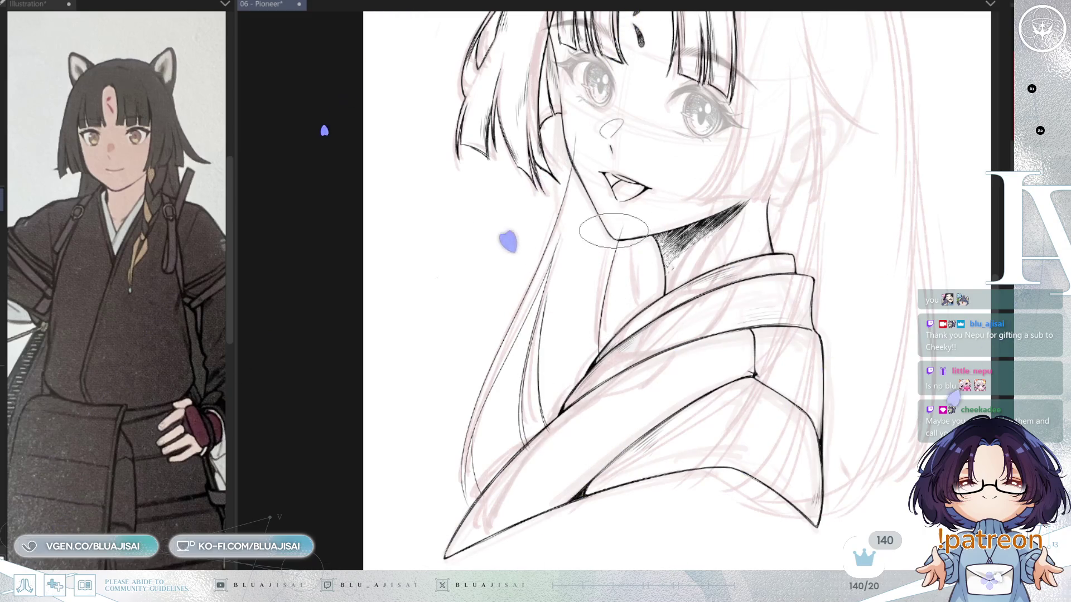
drag(608, 237, 596, 360)
drag(635, 237, 641, 318)
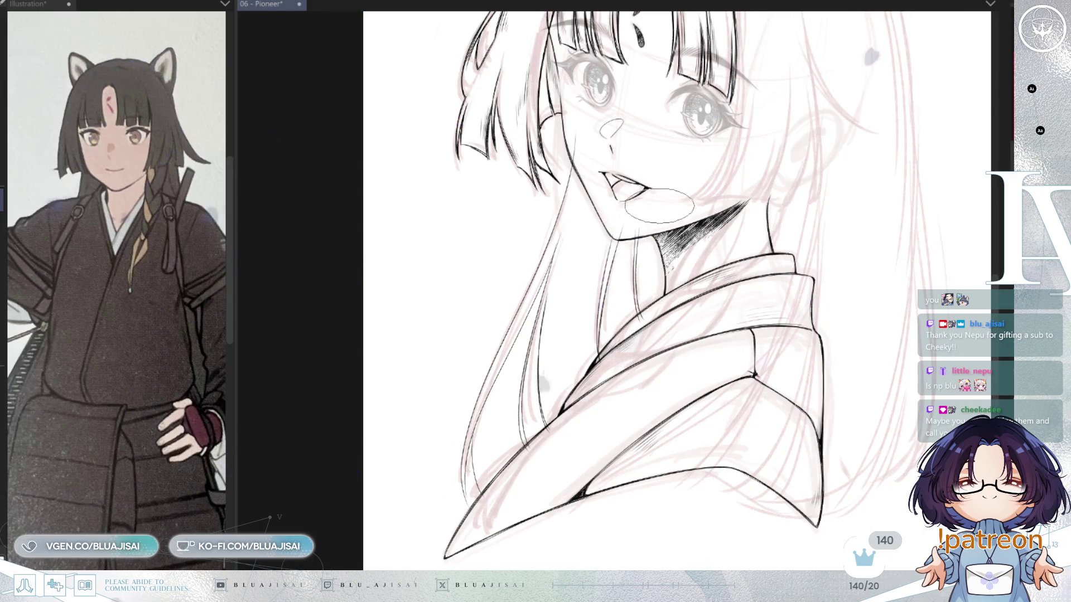
Tilt the view clockwise and reframe it on the lower hair, face and neck.
drag(739, 151, 708, 212)
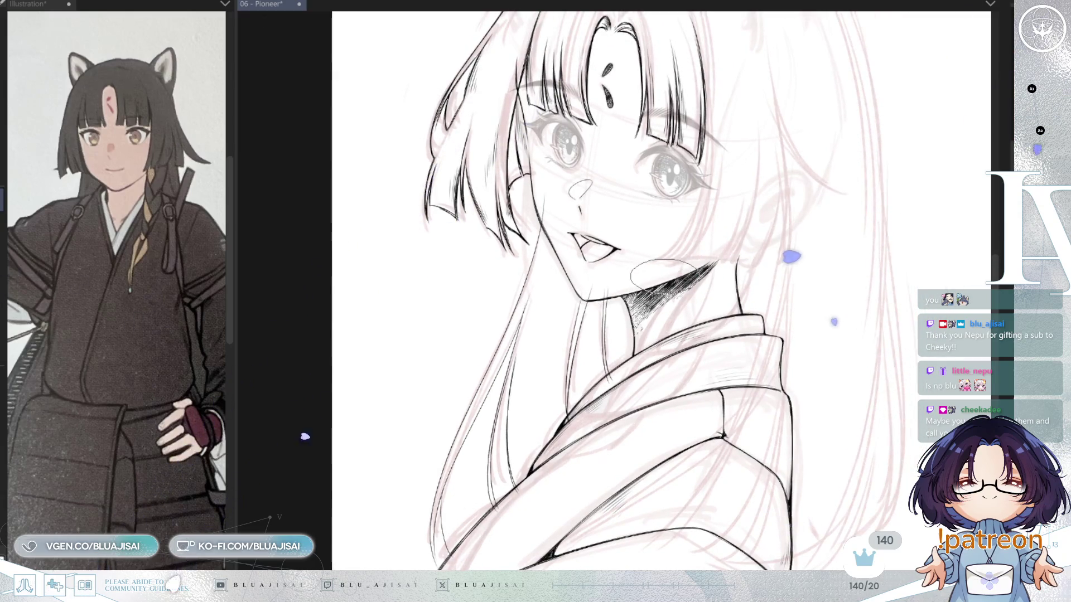
key(asciicircum)
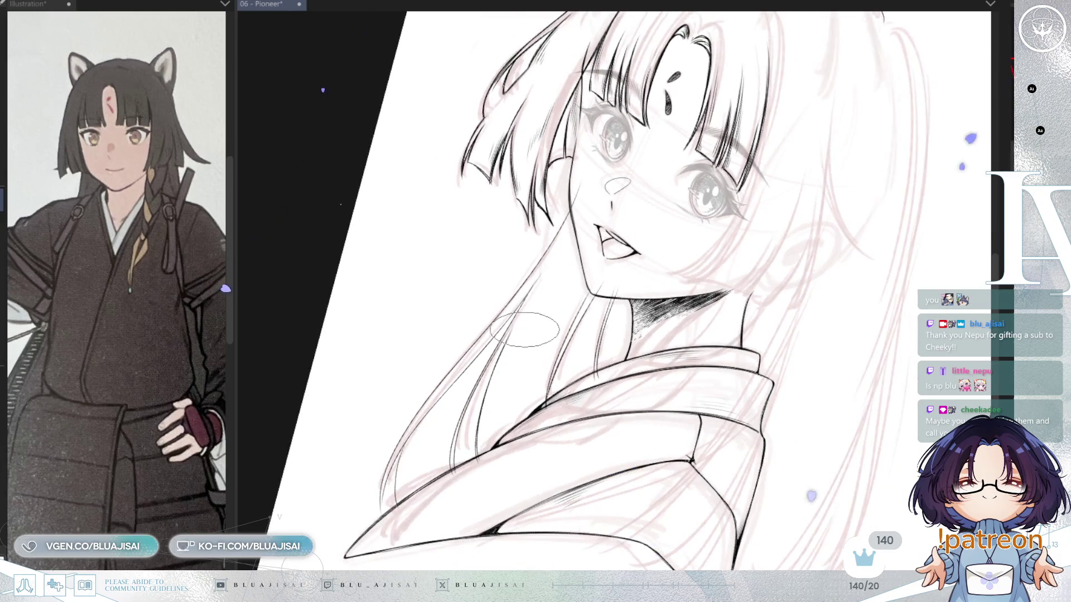
drag(547, 354, 551, 399)
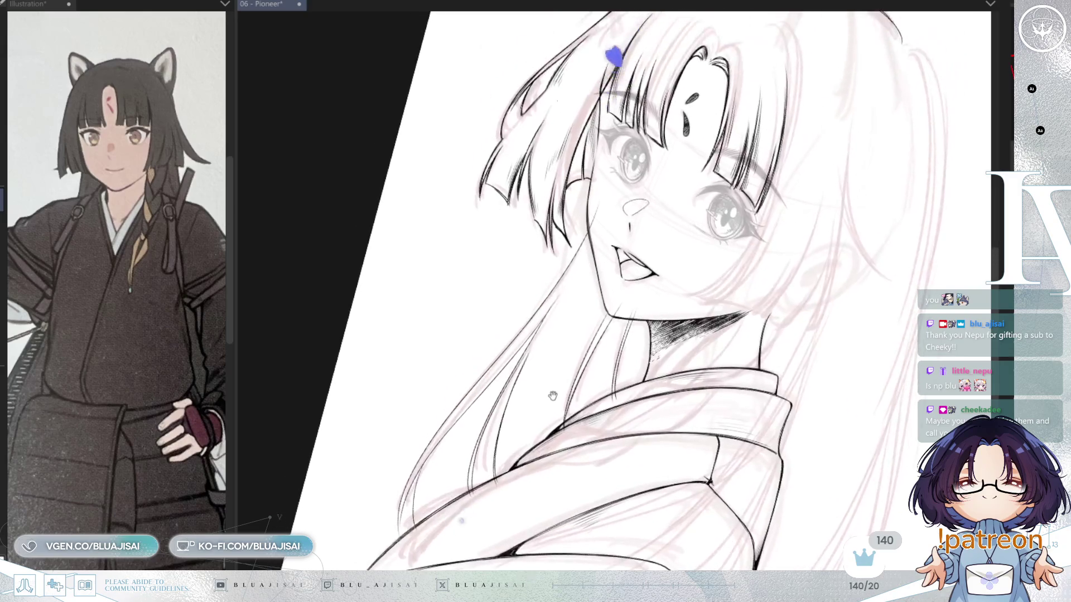
scroll(586, 269, up, 1)
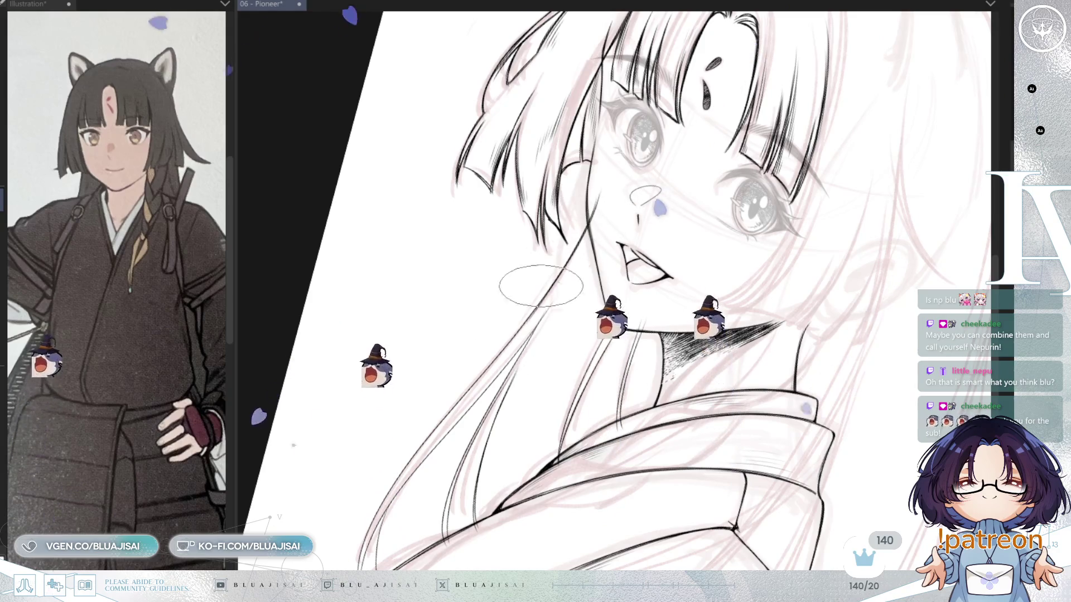
drag(446, 406, 519, 289)
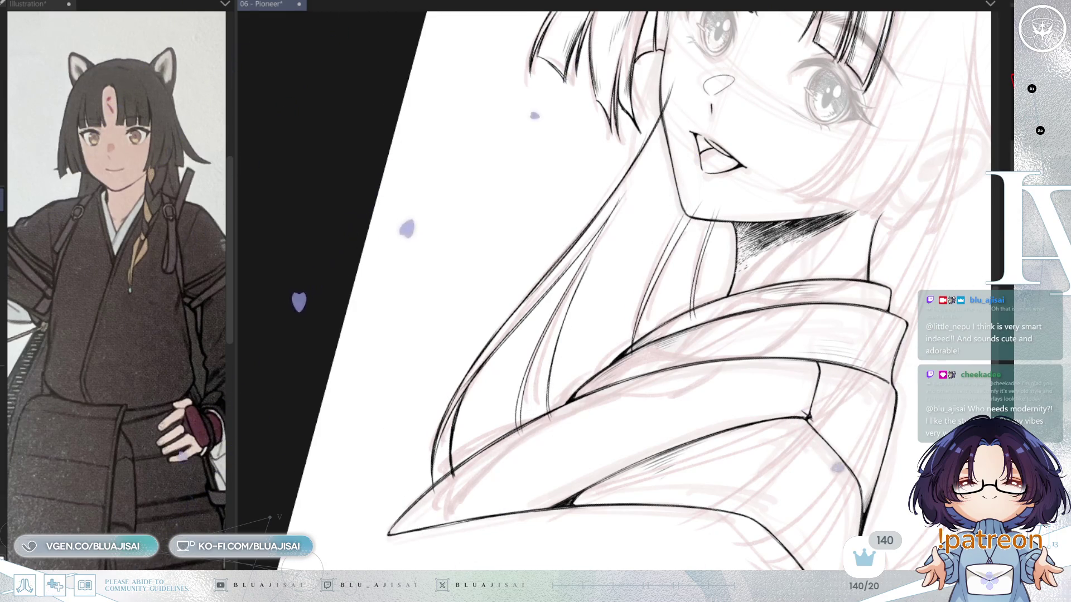
mouse_move(613, 251)
mouse_down()
mouse_move(586, 239)
mouse_move(563, 260)
mouse_up()
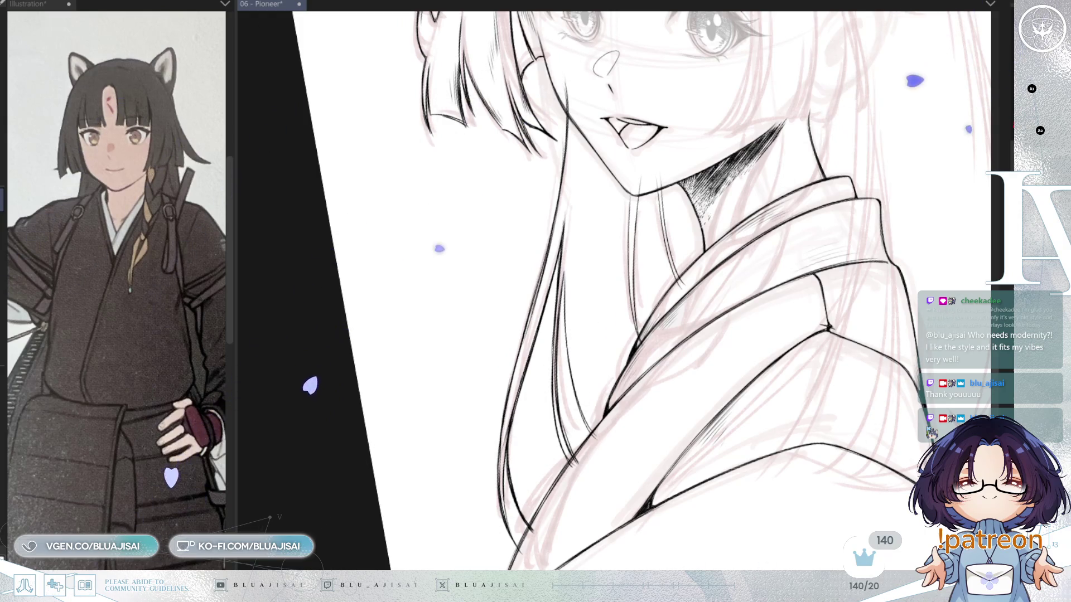
key(asciicircum)
key(asciicircum)
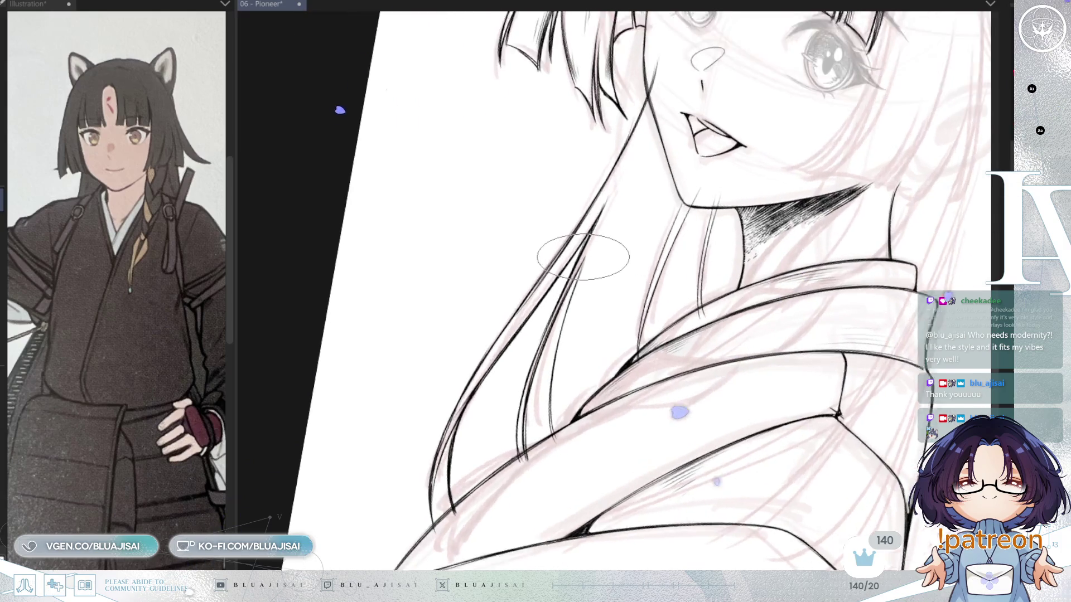
scroll(583, 257, up, 1)
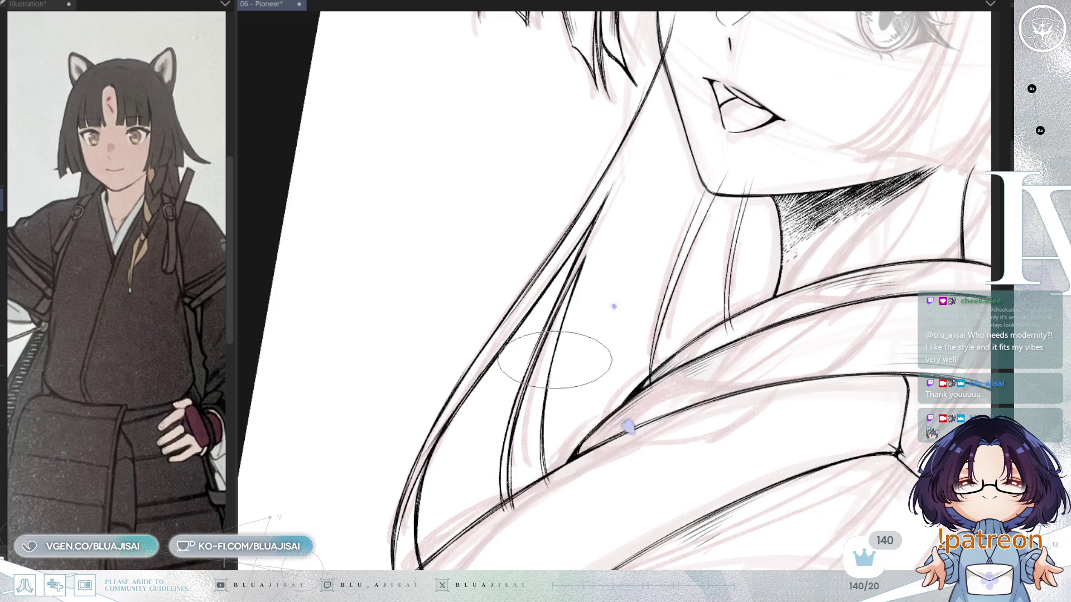
drag(687, 313, 647, 377)
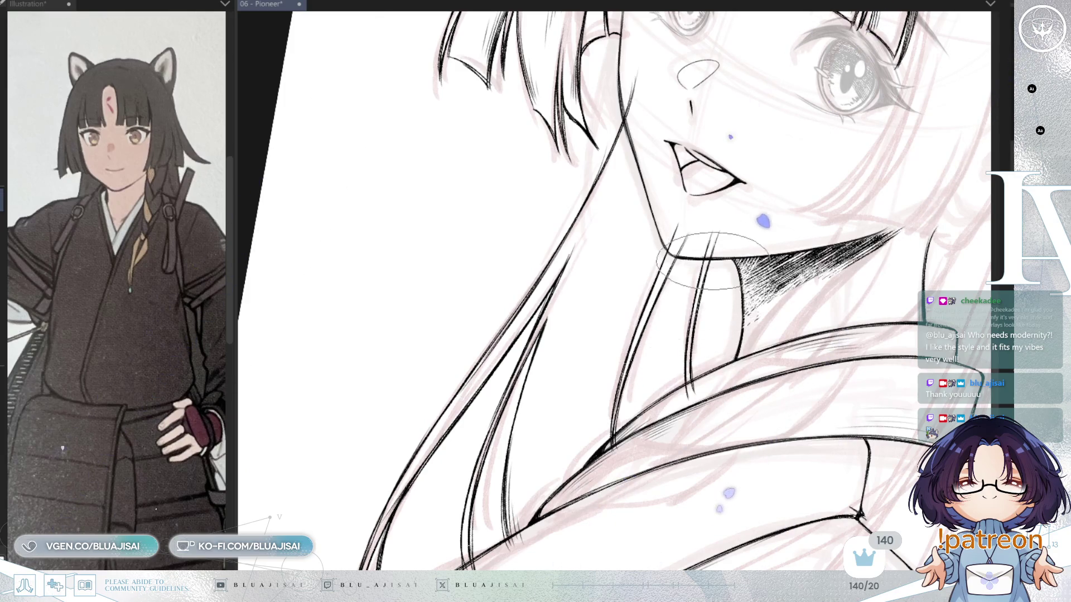
drag(695, 387, 632, 320)
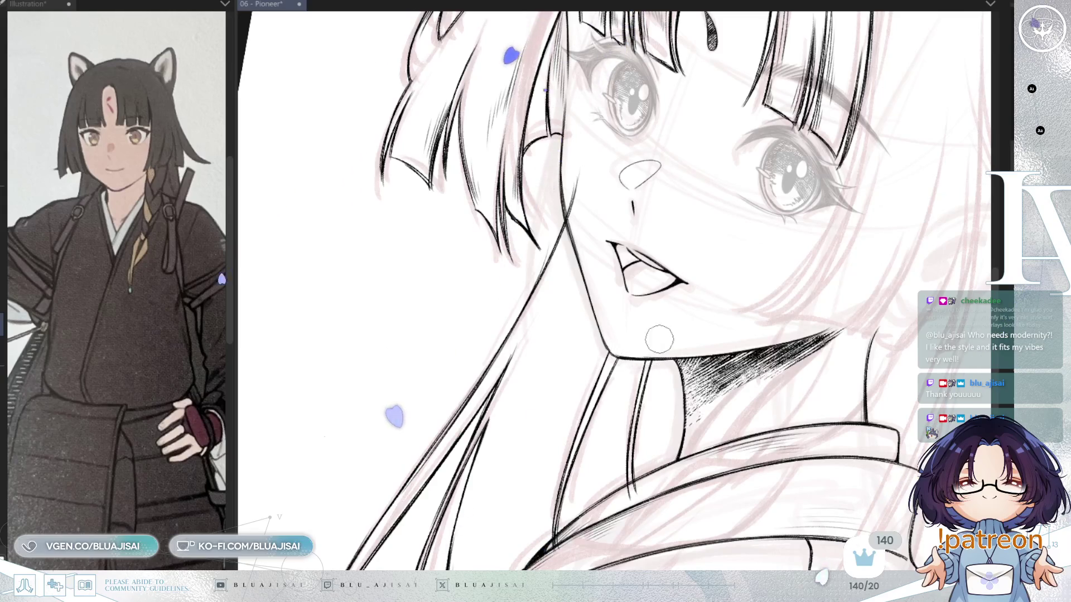
drag(644, 353, 625, 389)
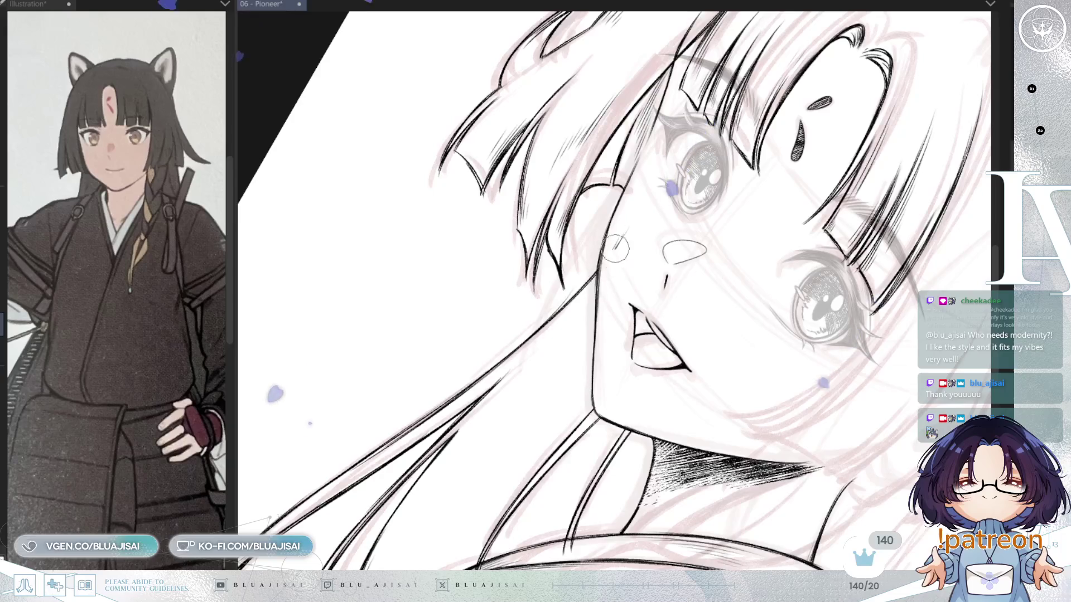
drag(613, 254, 642, 364)
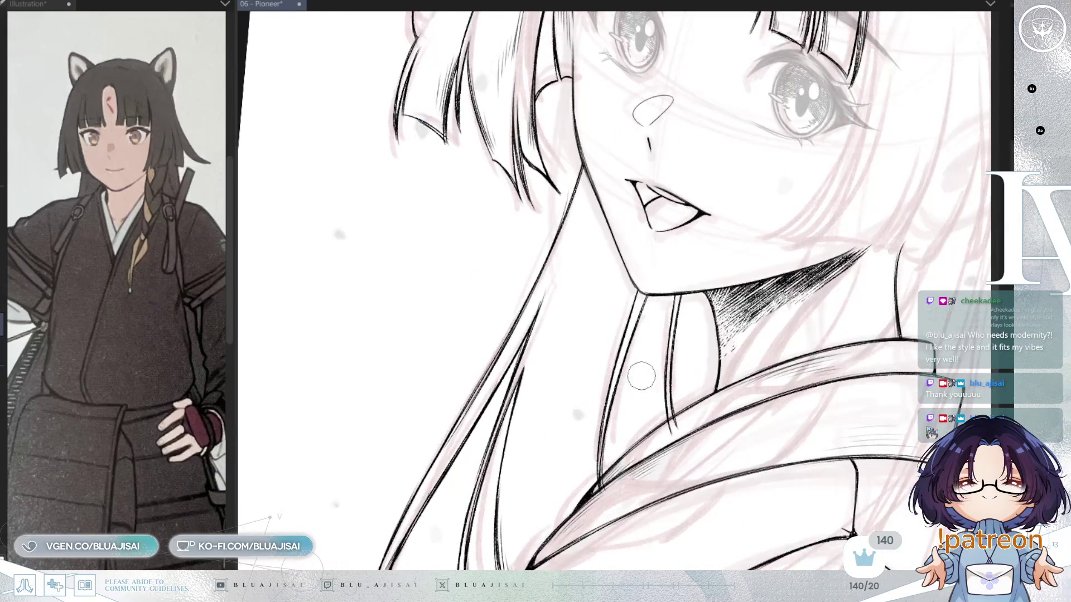
drag(622, 441, 687, 301)
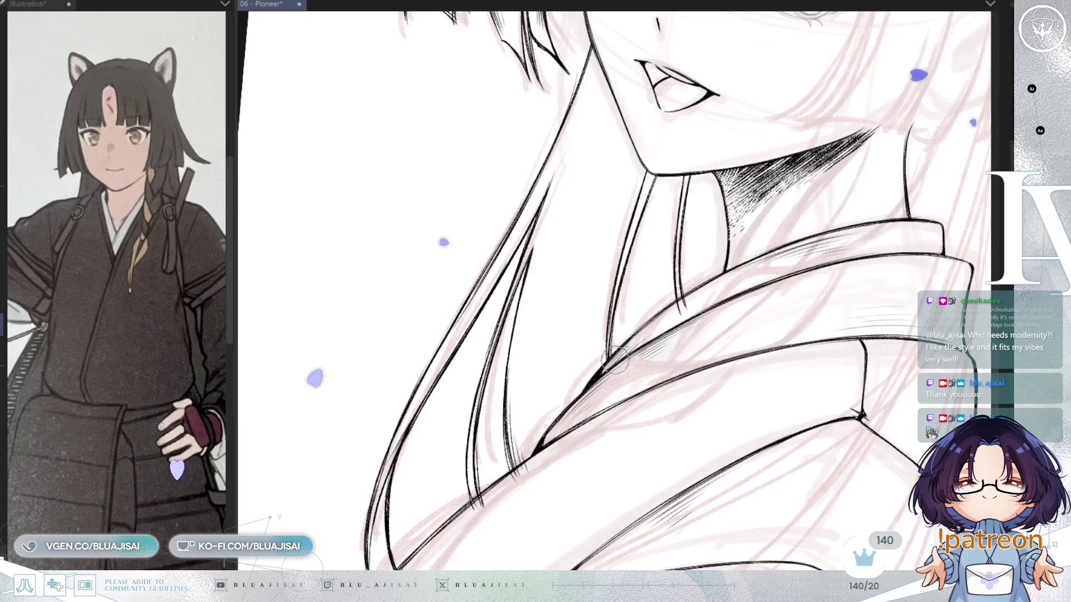
drag(642, 360, 557, 390)
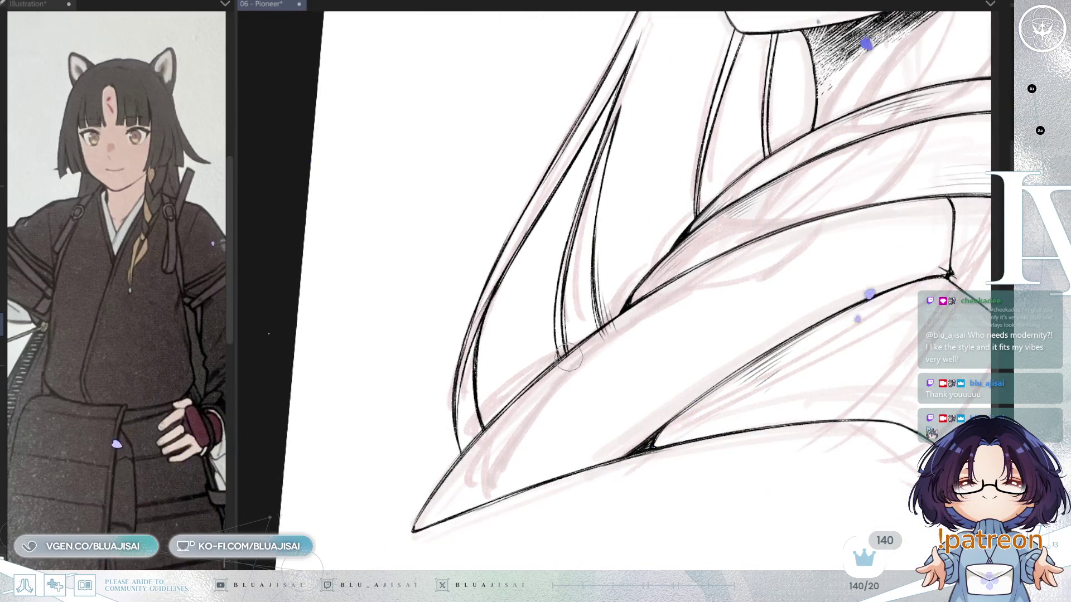
drag(598, 344, 629, 387)
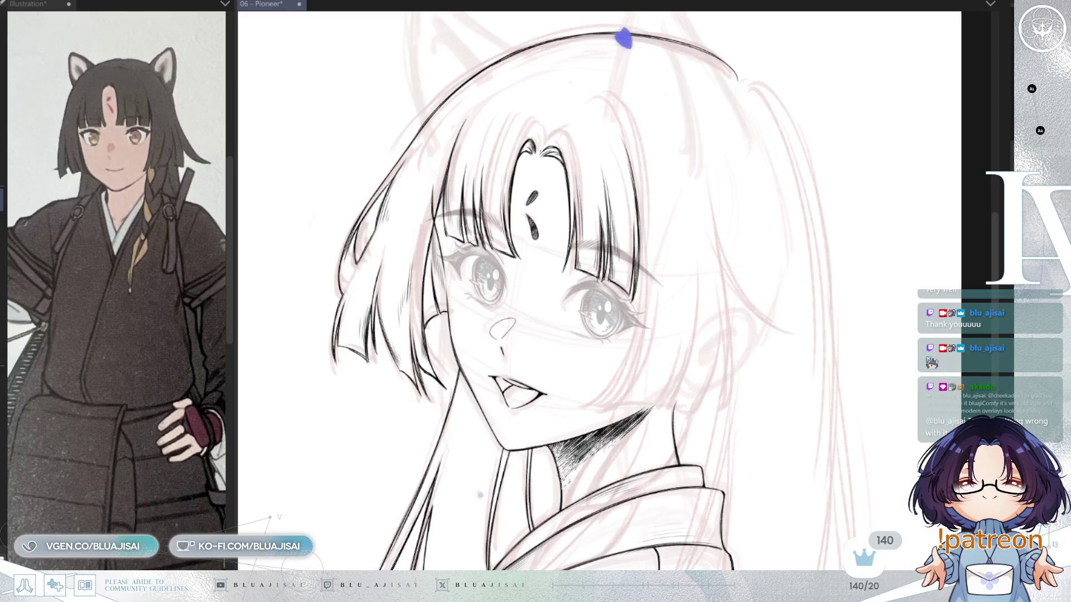
key(h)
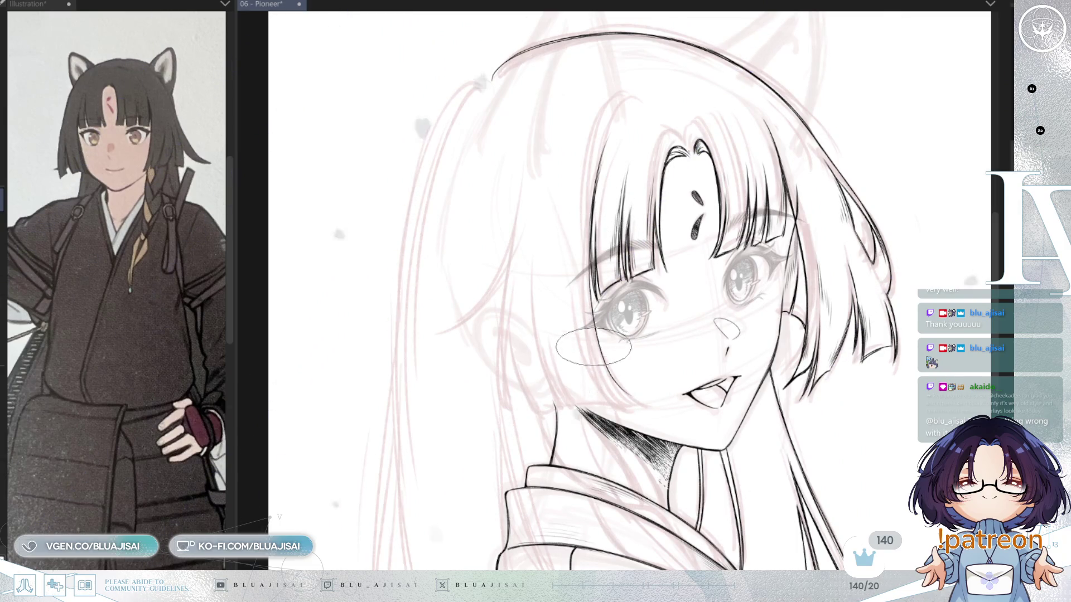
drag(519, 193, 436, 334)
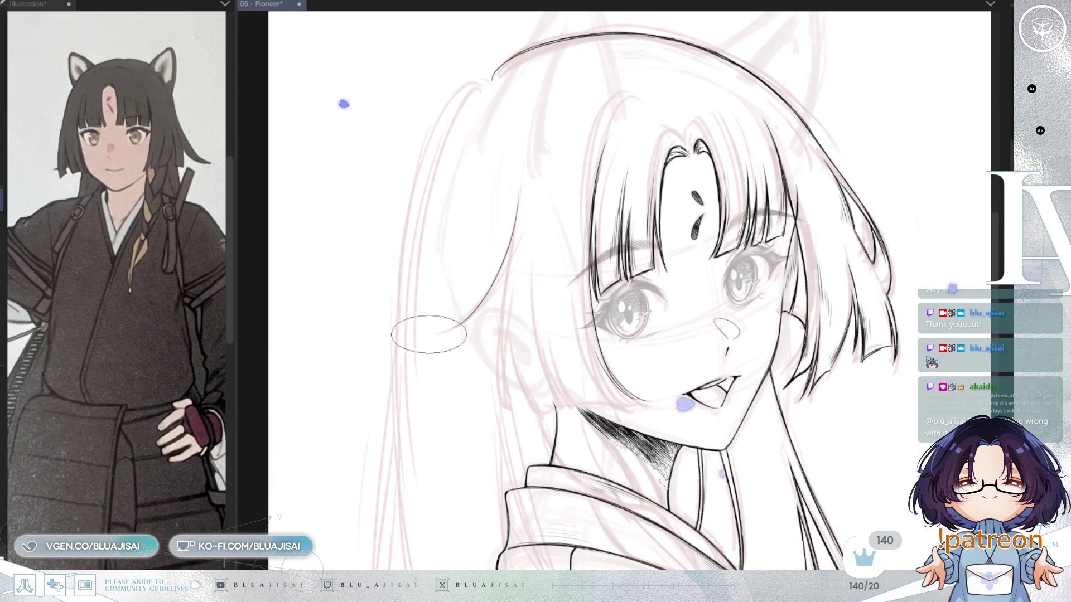
drag(504, 282, 498, 392)
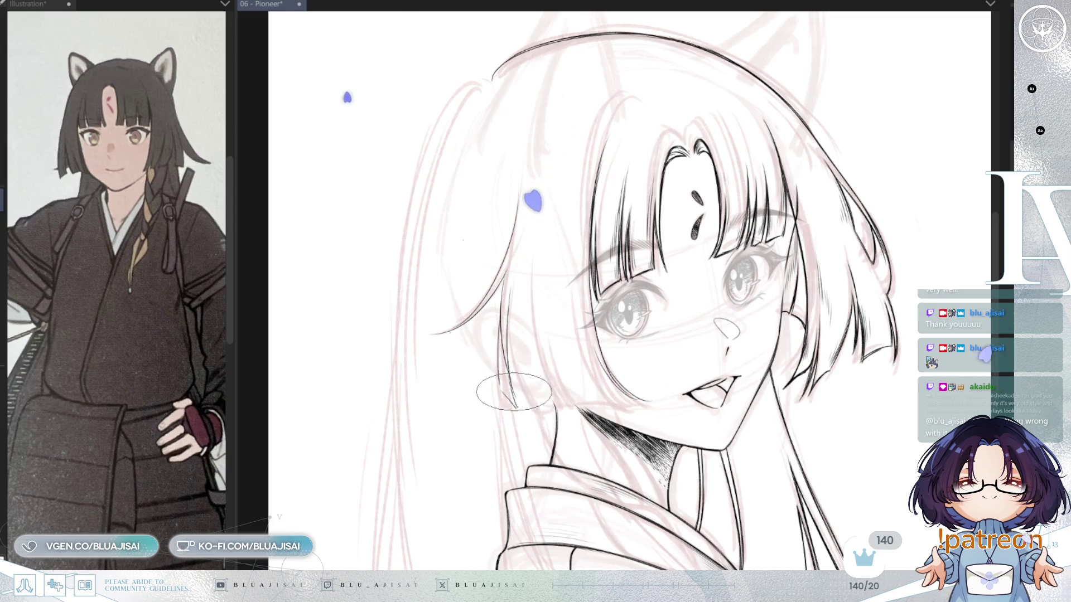
drag(501, 385, 516, 407)
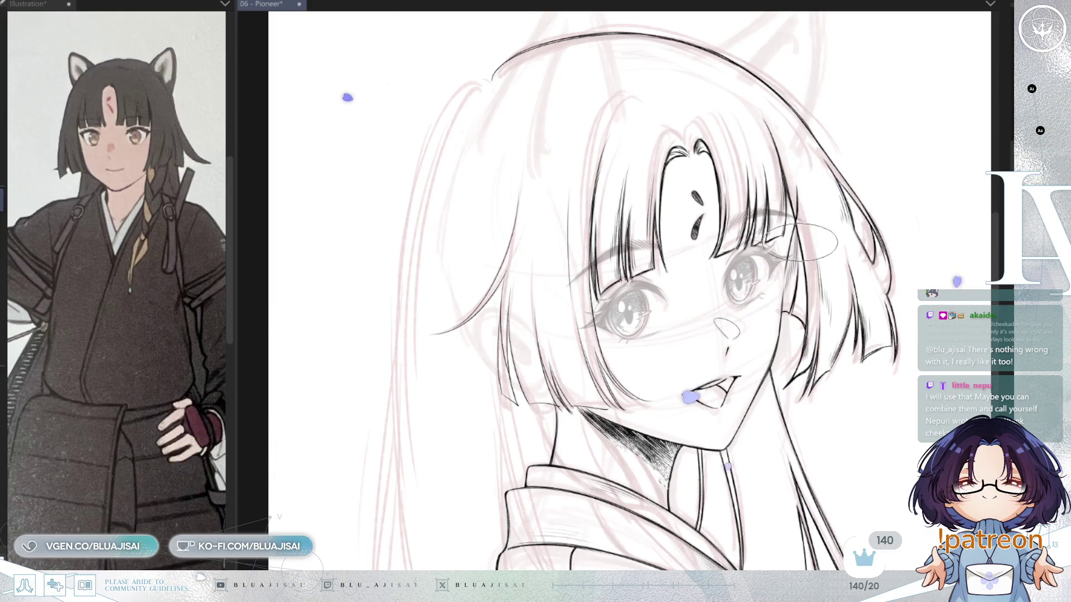
scroll(800, 237, up, 1)
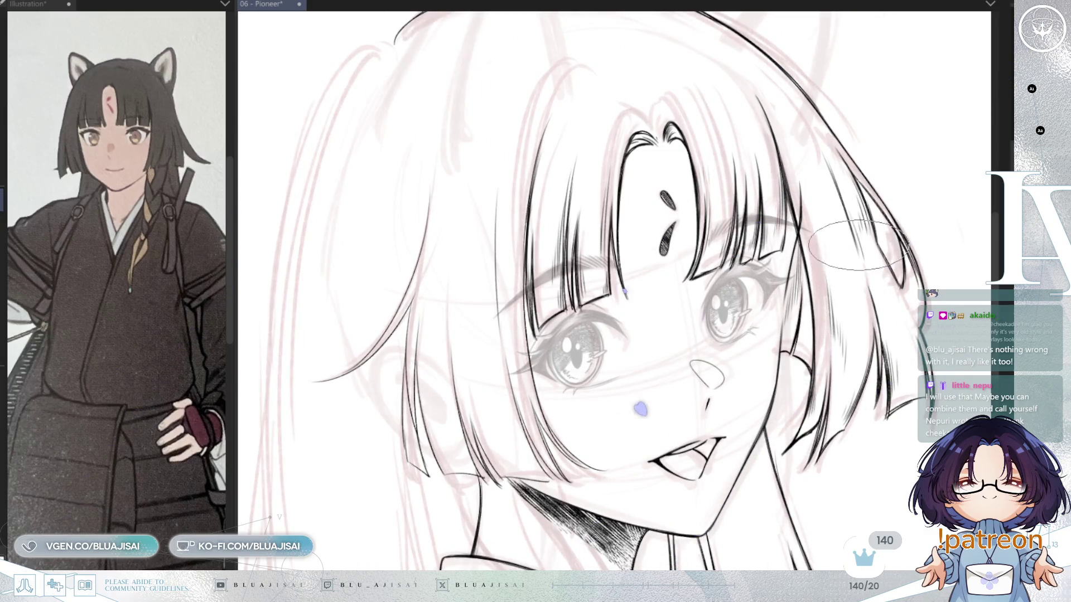
scroll(743, 317, down, 2)
scroll(696, 346, down, 1)
mouse_move(697, 348)
mouse_down()
mouse_move(703, 330)
mouse_move(710, 358)
mouse_up()
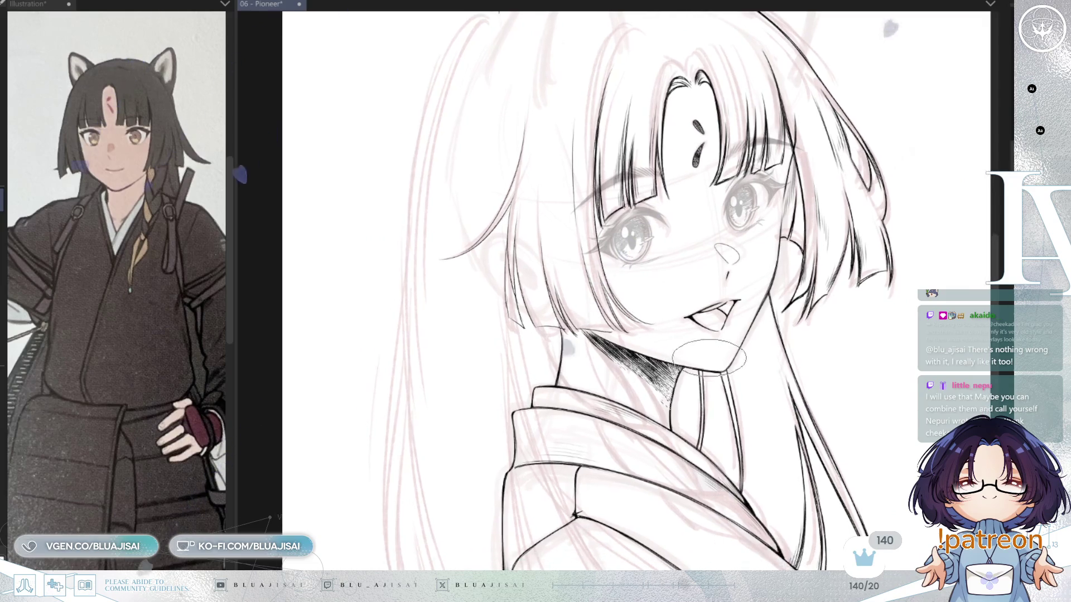
Save the 06 - Pioneer lineart file with Ctrl+S.
key(ctrl+s)
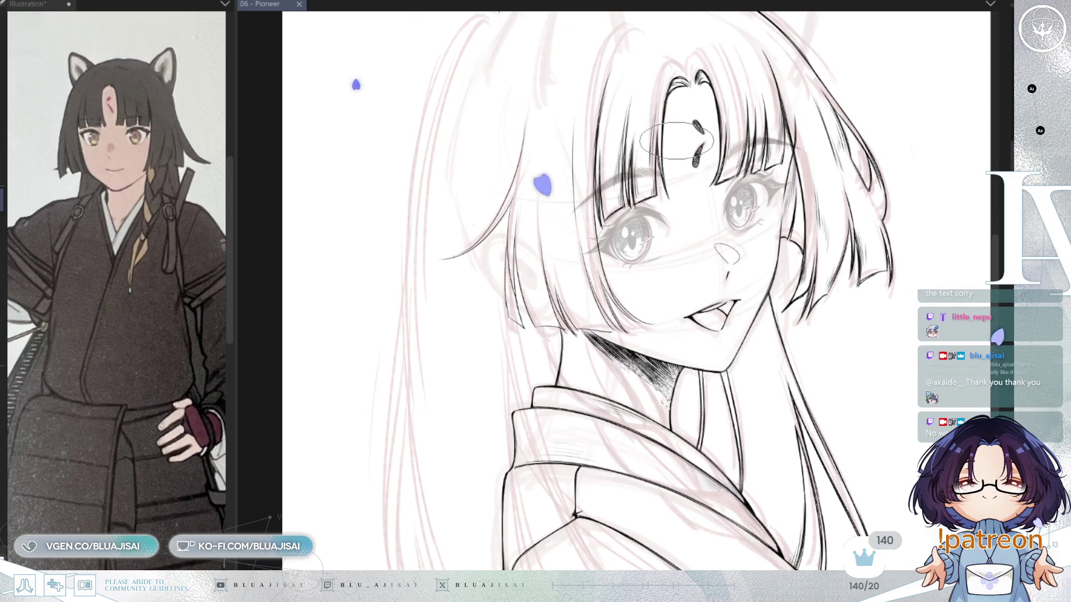
scroll(577, 183, up, 3)
Rotate the canvas to a comfortable angle, then extend and darken the hair strand beside the cheek.
key(asciicircum)
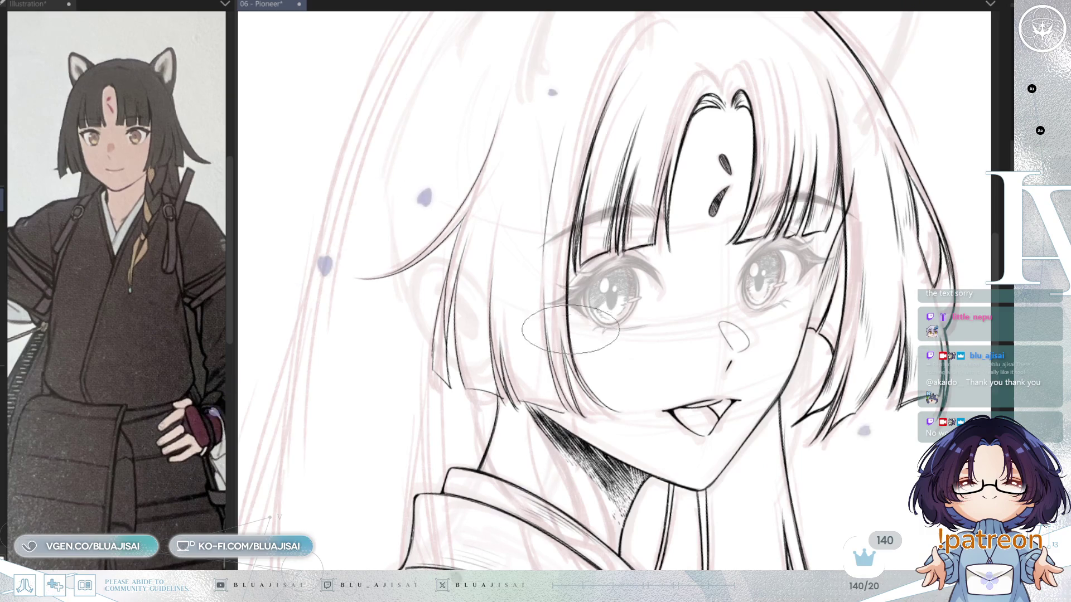
key(asciicircum)
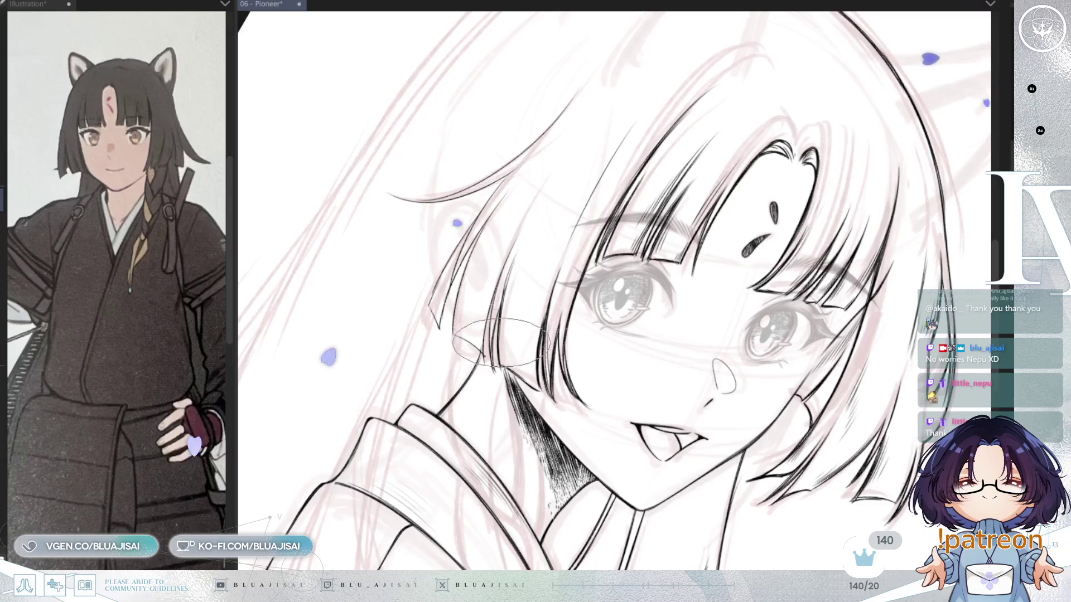
key(minus)
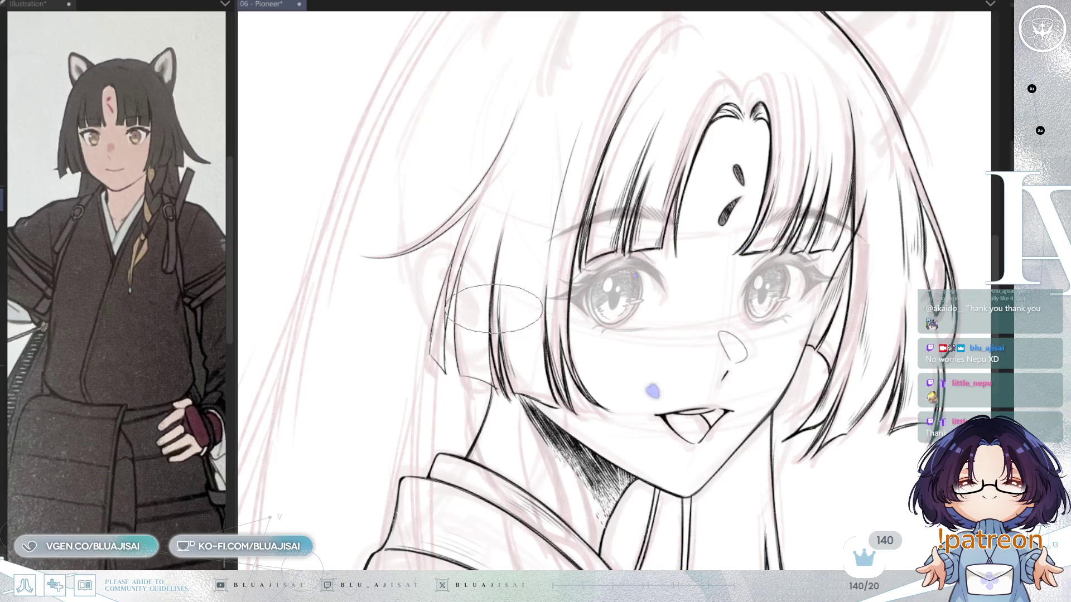
key(minus)
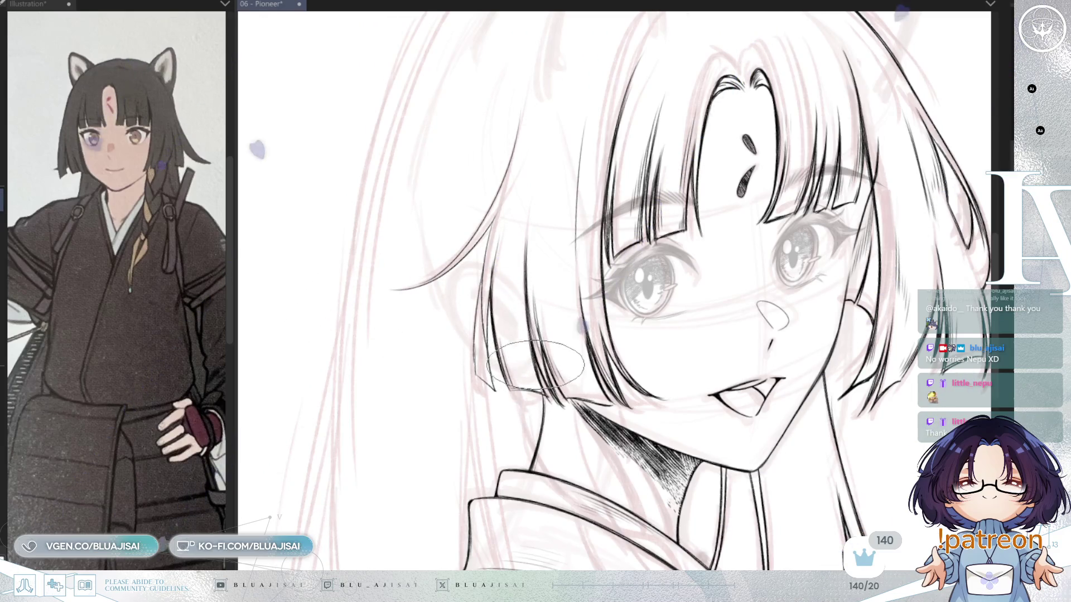
key(minus)
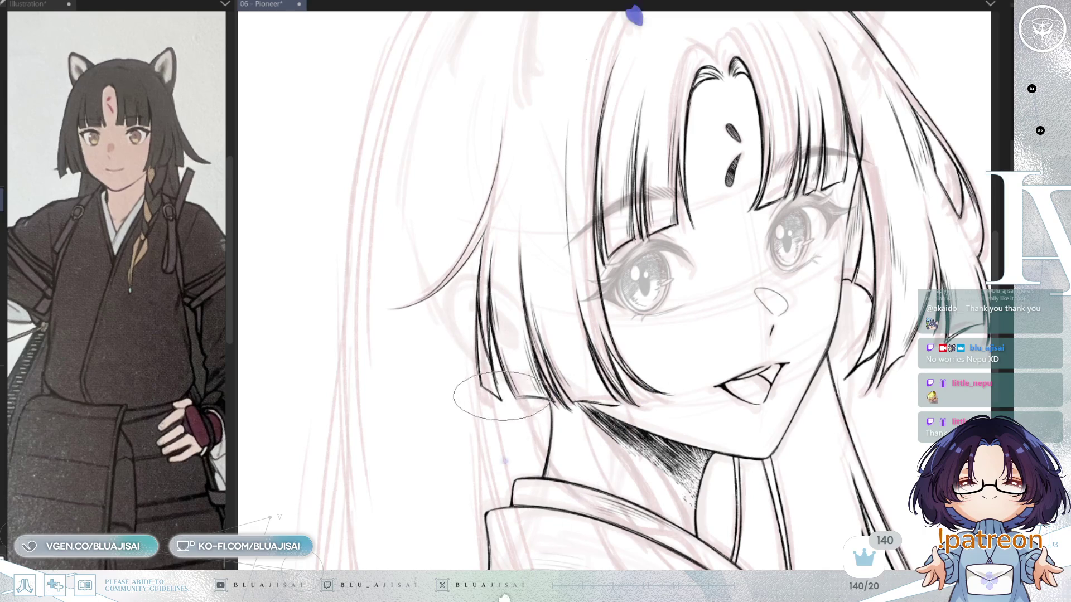
drag(484, 237, 552, 248)
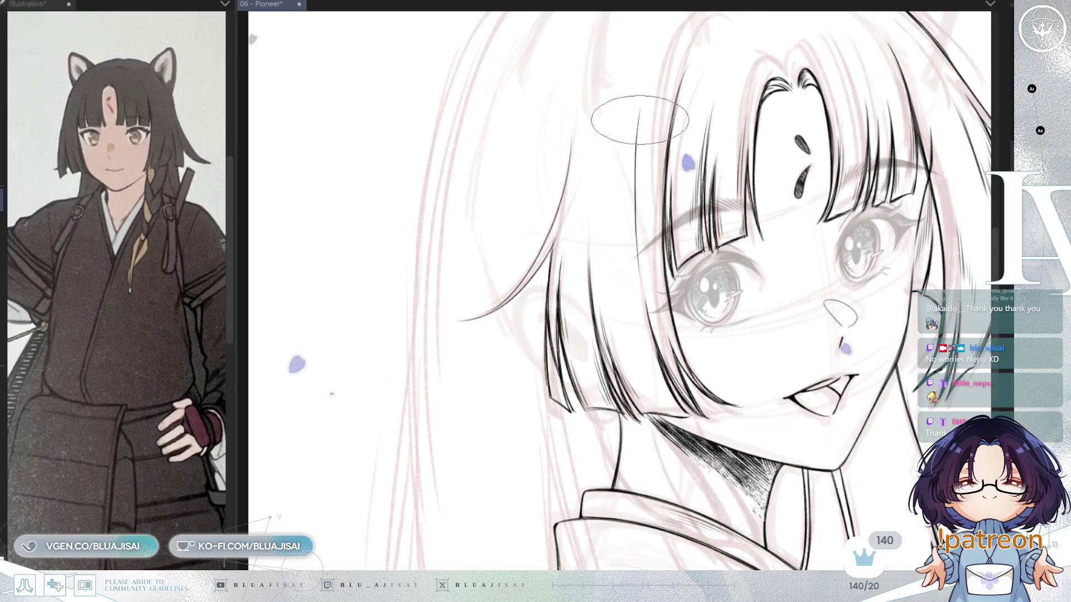
mouse_move(685, 226)
mouse_down()
mouse_move(778, 163)
mouse_move(693, 202)
mouse_move(713, 227)
mouse_move(676, 35)
mouse_up()
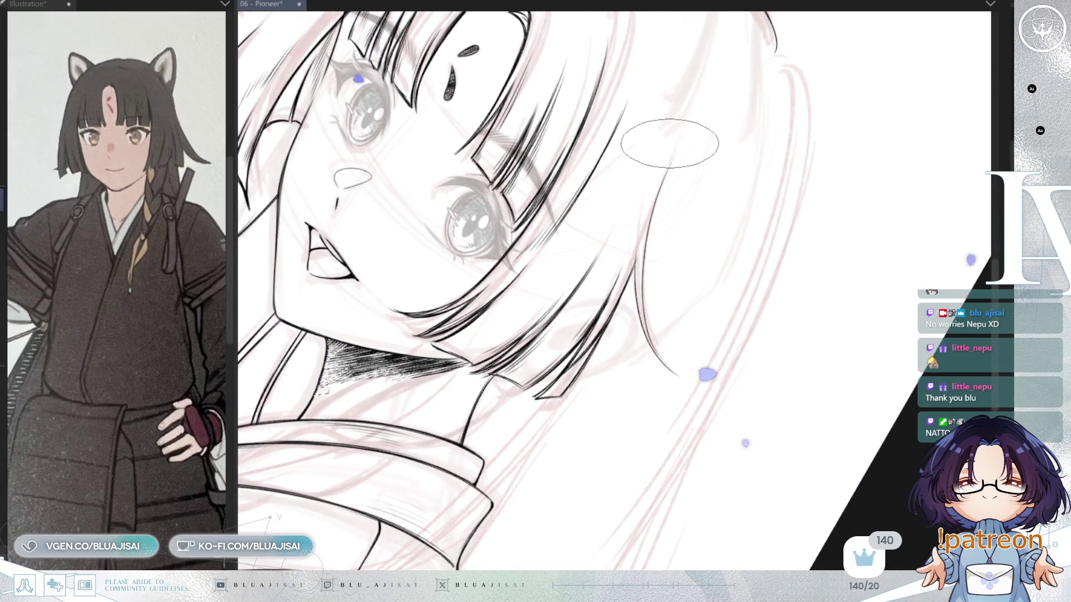
mouse_move(663, 171)
mouse_down()
mouse_move(640, 201)
mouse_move(652, 182)
mouse_move(640, 211)
mouse_move(647, 293)
mouse_up()
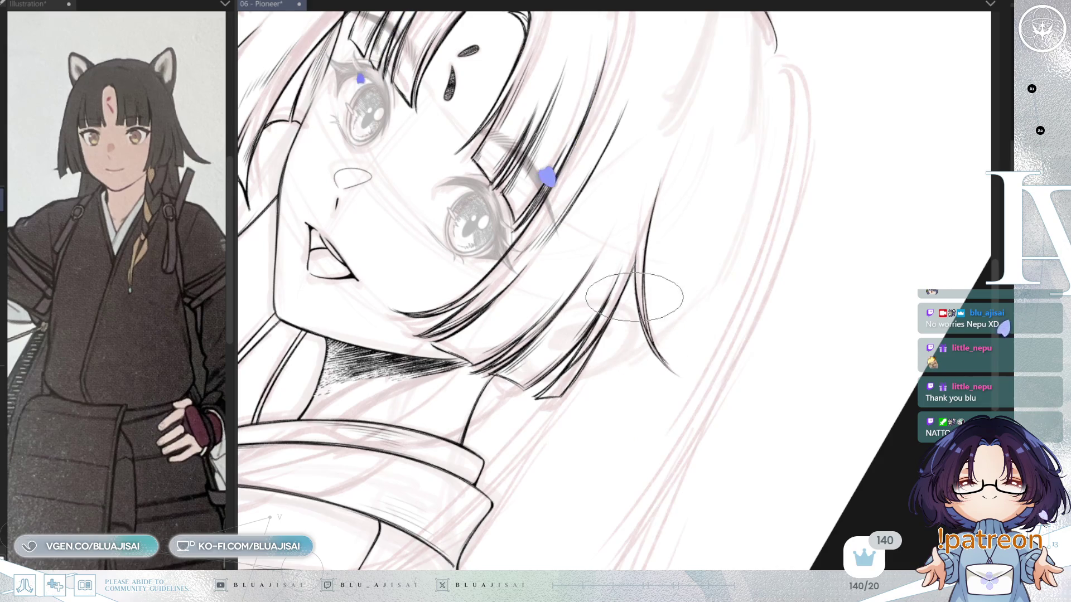
mouse_move(644, 319)
mouse_down()
mouse_move(665, 441)
mouse_move(722, 330)
mouse_up()
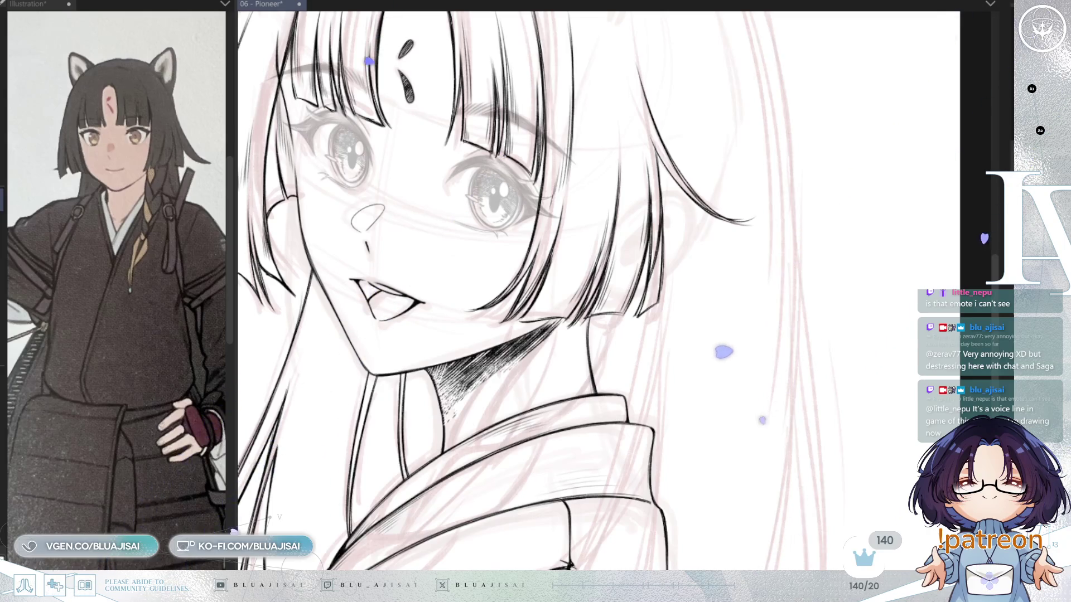
scroll(633, 134, down, 2)
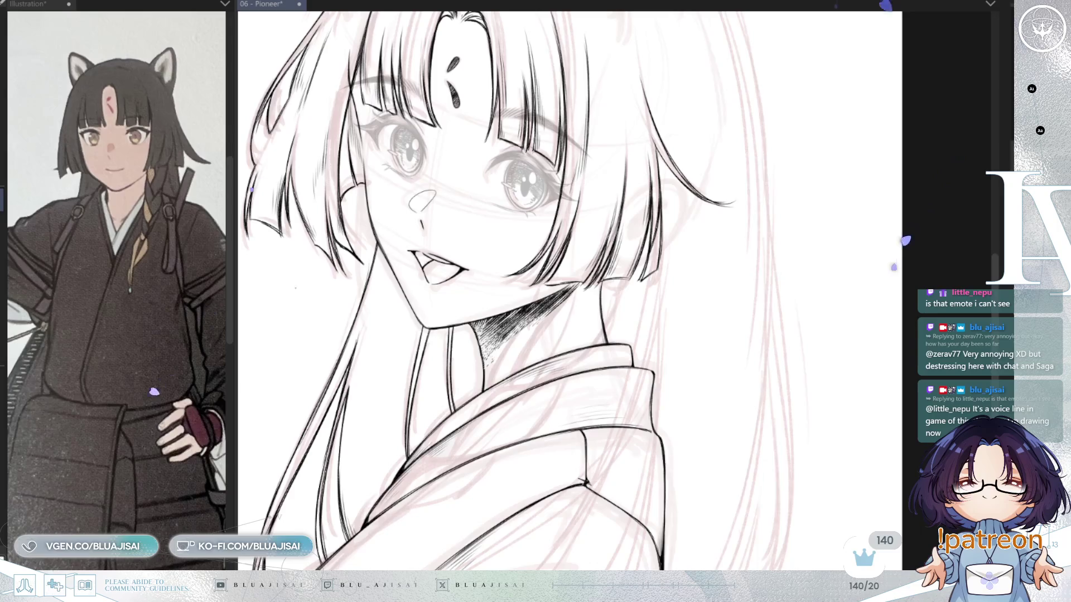
Zoom in and ink the outer curve of the ear beside the cheek.
scroll(696, 211, up, 3)
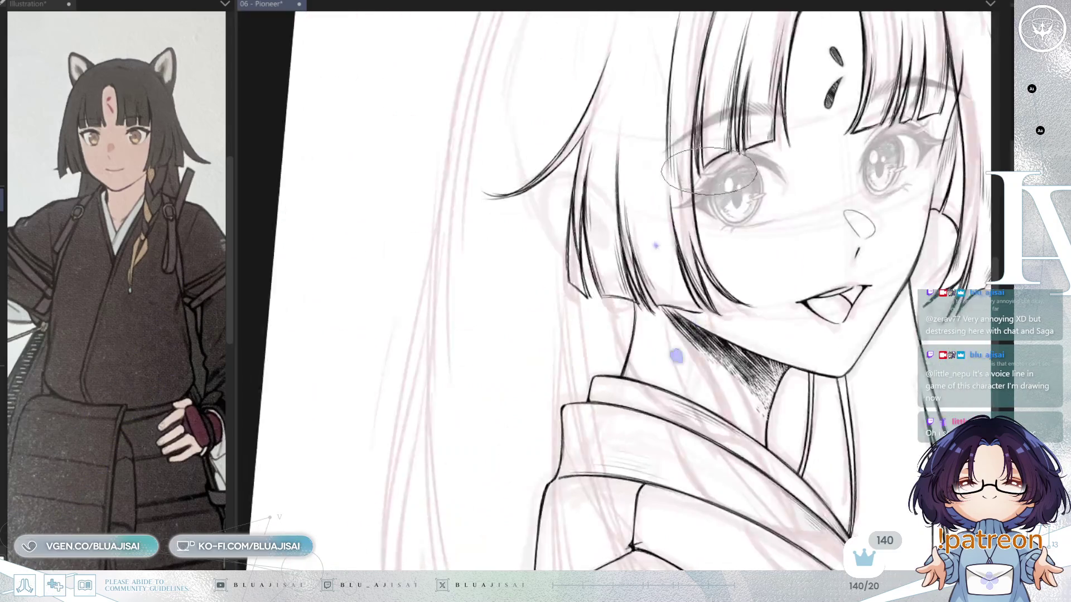
scroll(643, 181, up, 2)
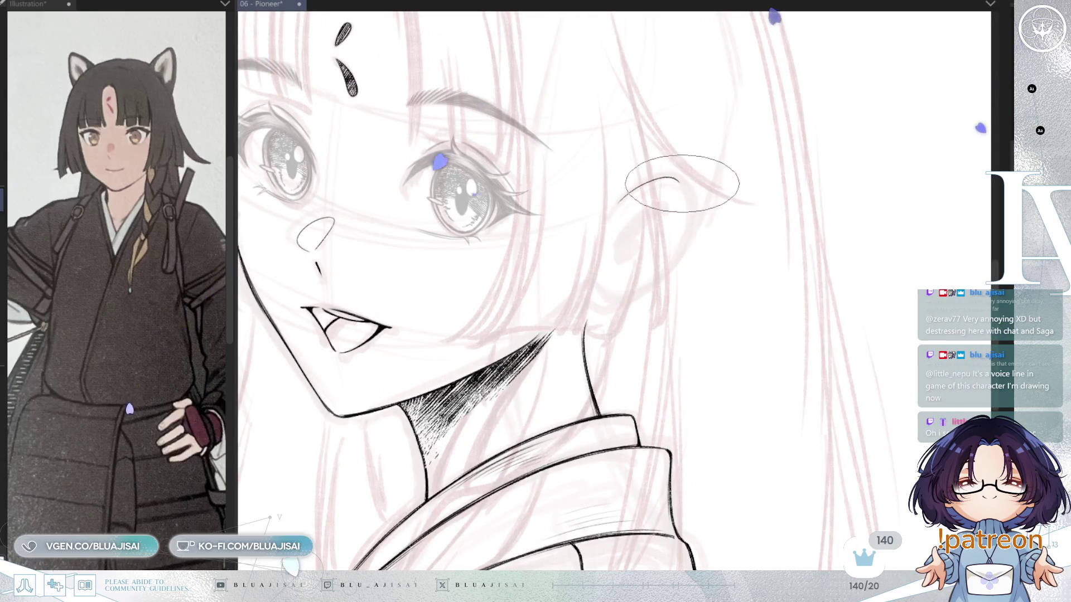
drag(623, 193, 667, 276)
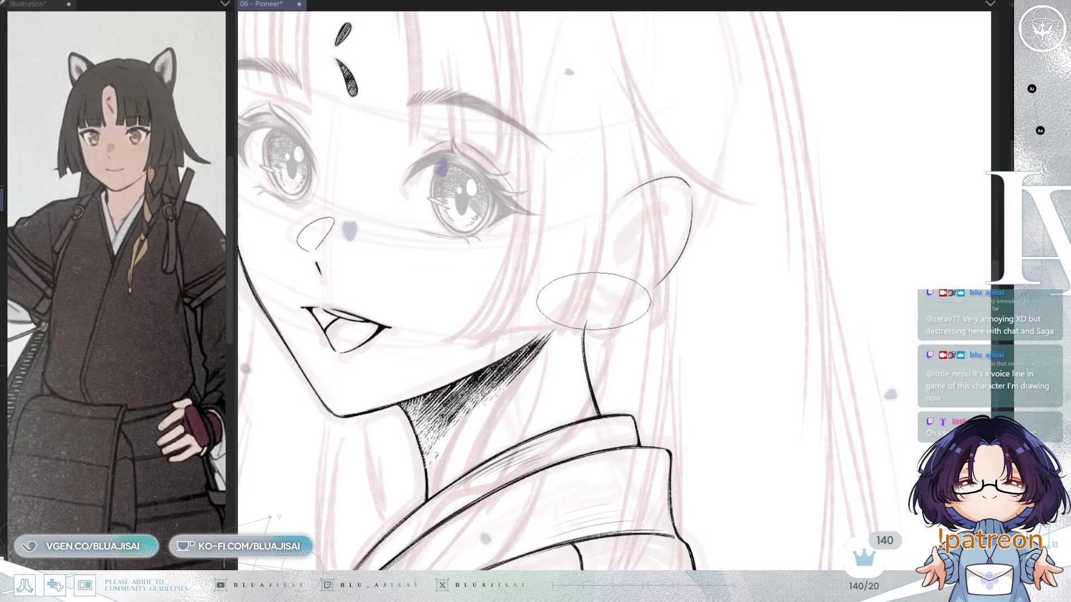
scroll(164, 459, up, 3)
scroll(164, 459, down, 3)
scroll(179, 446, up, 1)
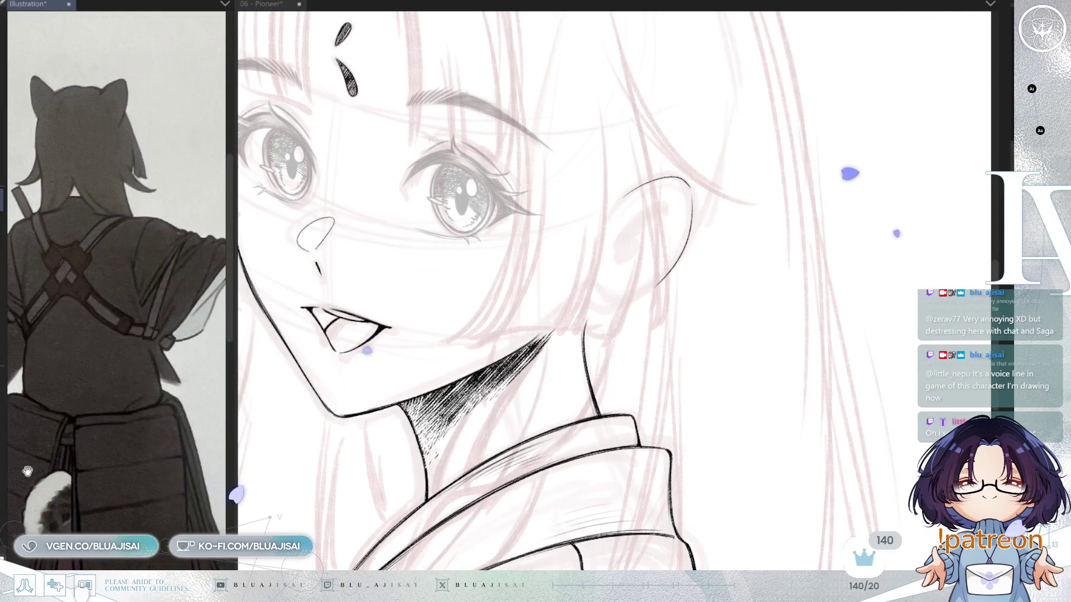
scroll(192, 428, up, 2)
scroll(193, 428, down, 2)
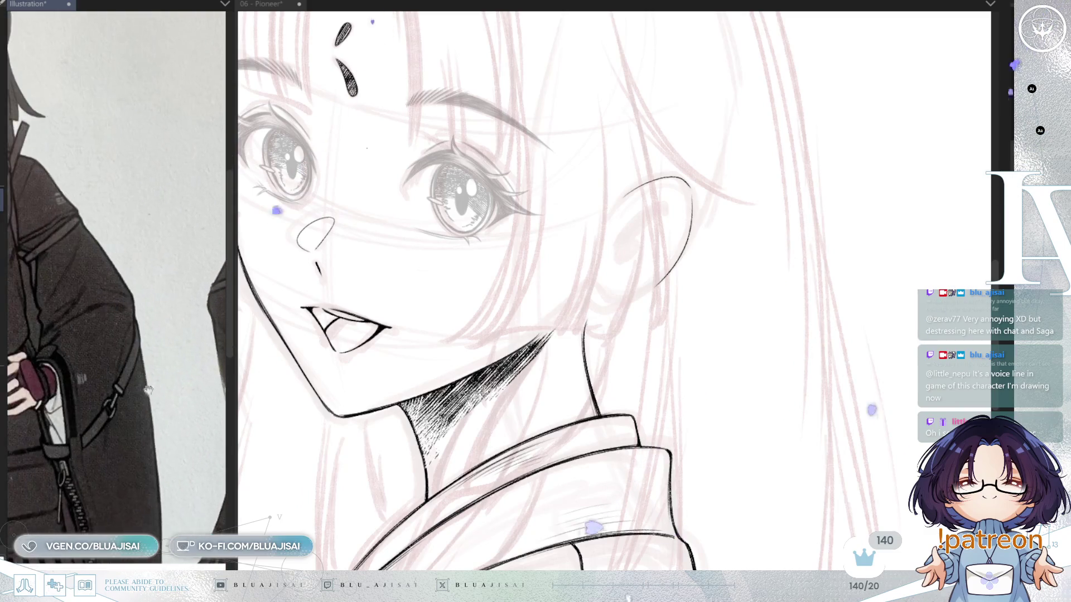
Check the reference's front view, then retrace the ear's outer contour more boldly.
drag(192, 427, 184, 446)
scroll(183, 467, up, 2)
click(664, 290)
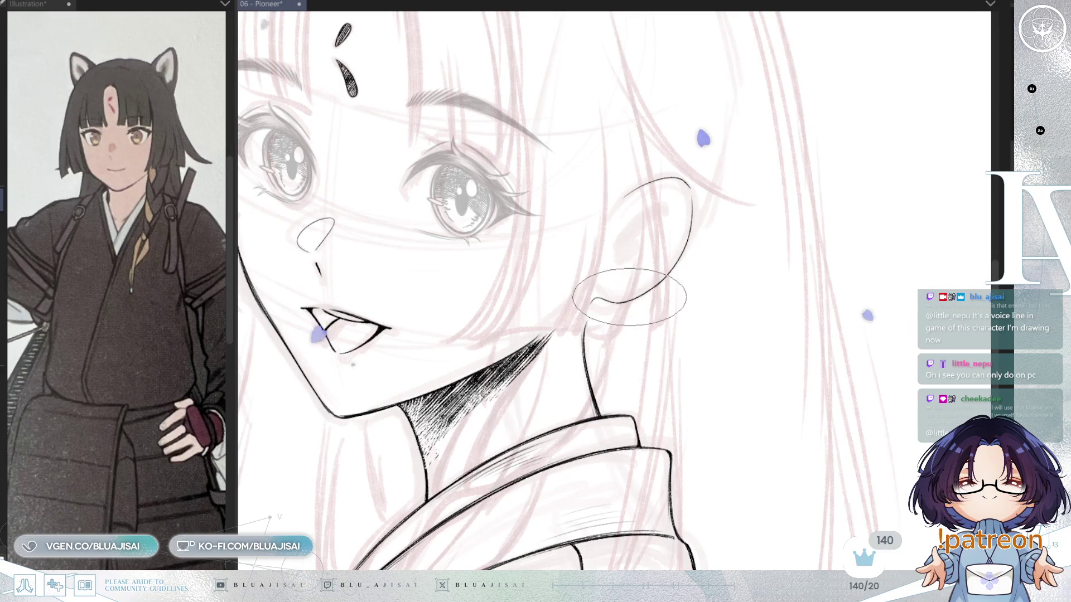
drag(691, 187, 689, 245)
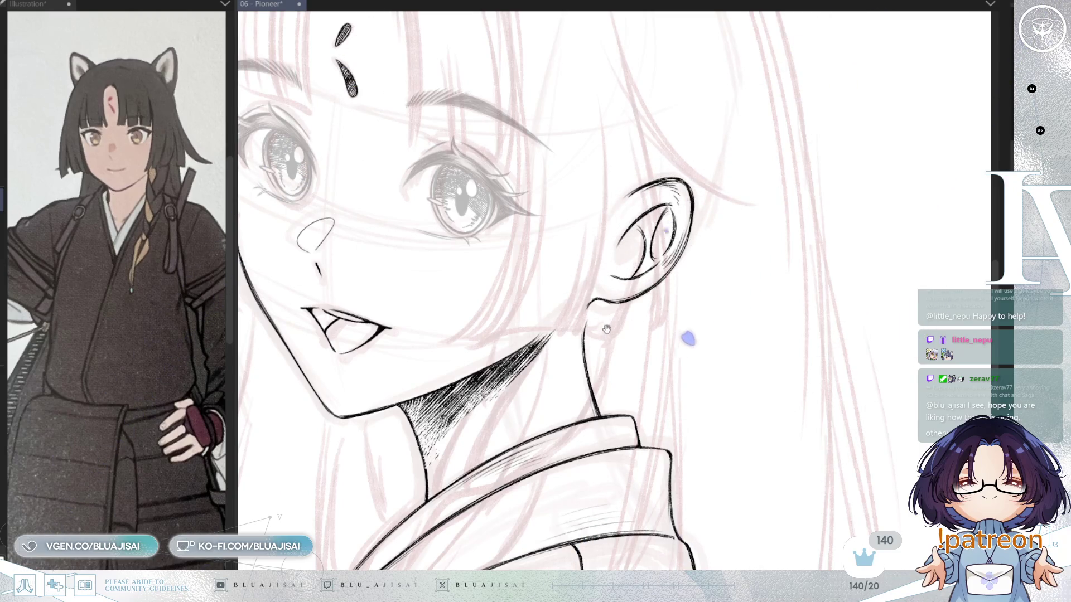
Shift the canvas up to show the neck and collar, zoom in, and undo to restore the hair strands.
drag(607, 325, 624, 254)
drag(616, 290, 625, 222)
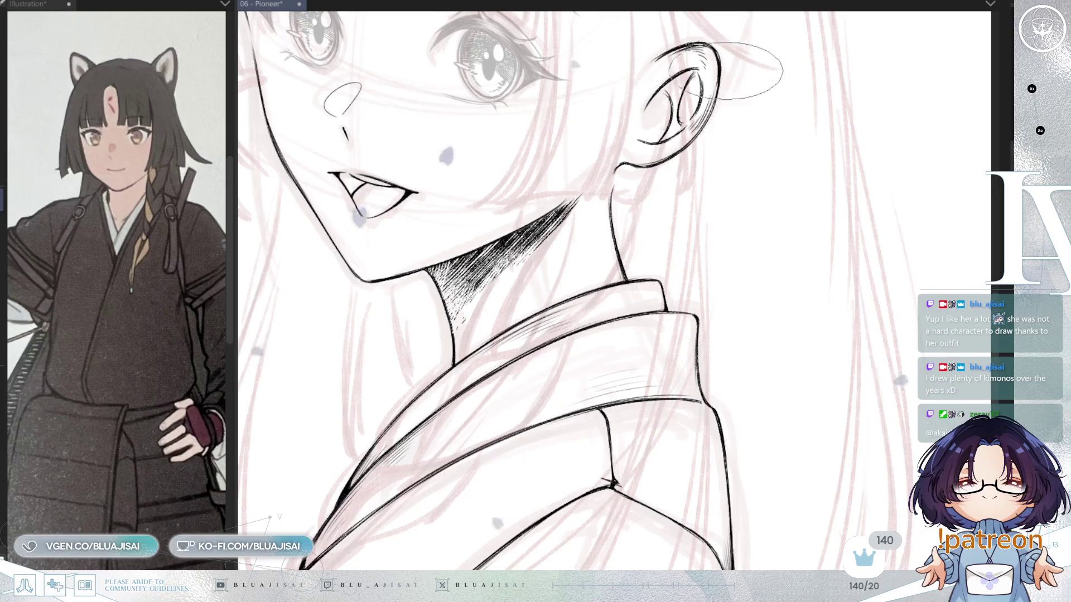
scroll(668, 190, up, 2)
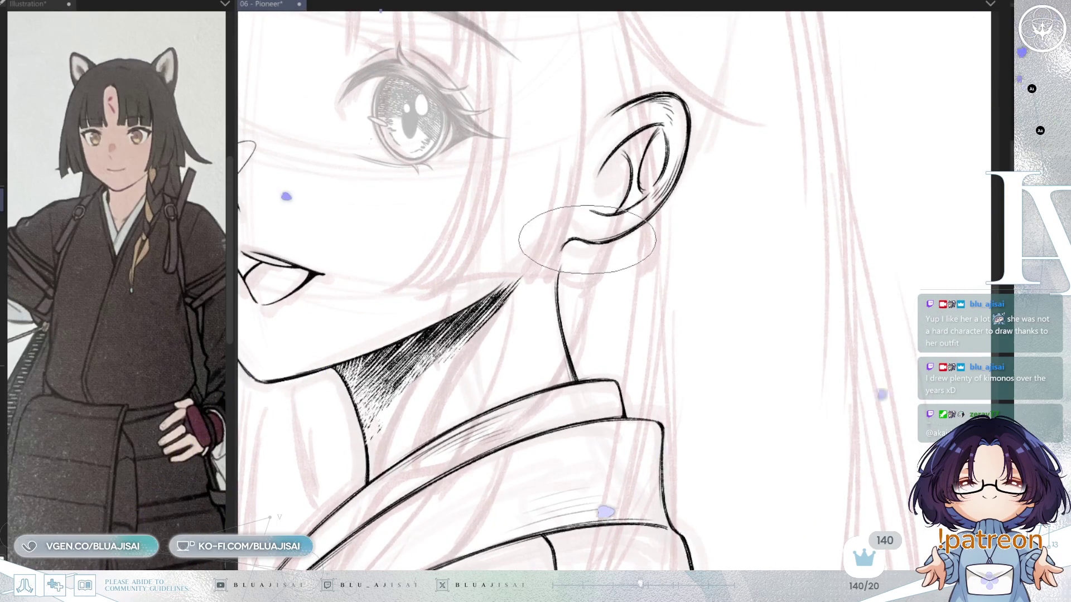
key(ctrl+z)
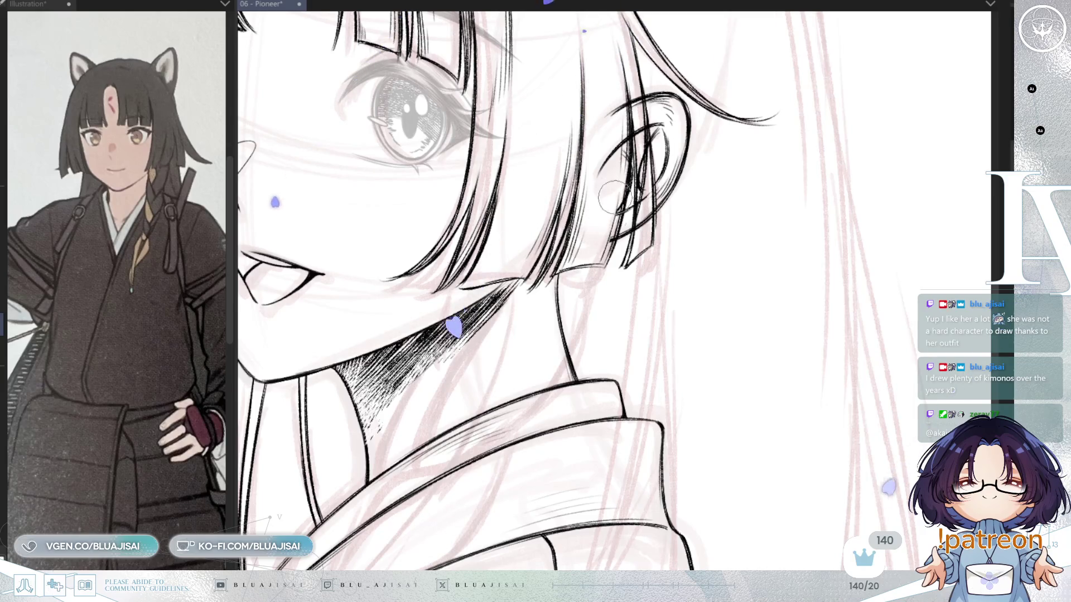
Zoom in and mirror the view horizontally to check the drawing's balance.
scroll(613, 201, up, 2)
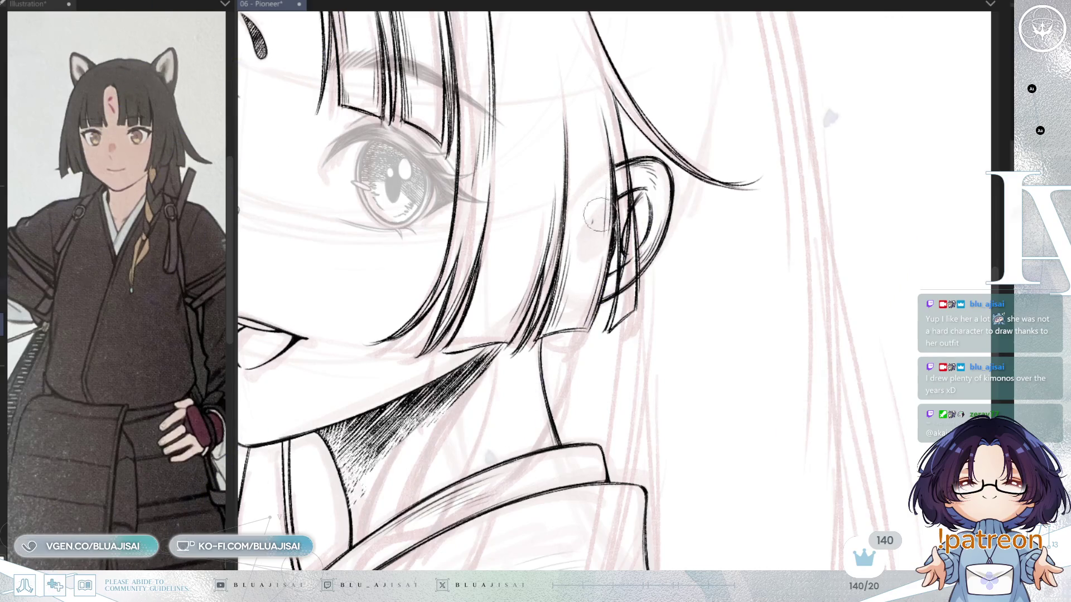
key(h)
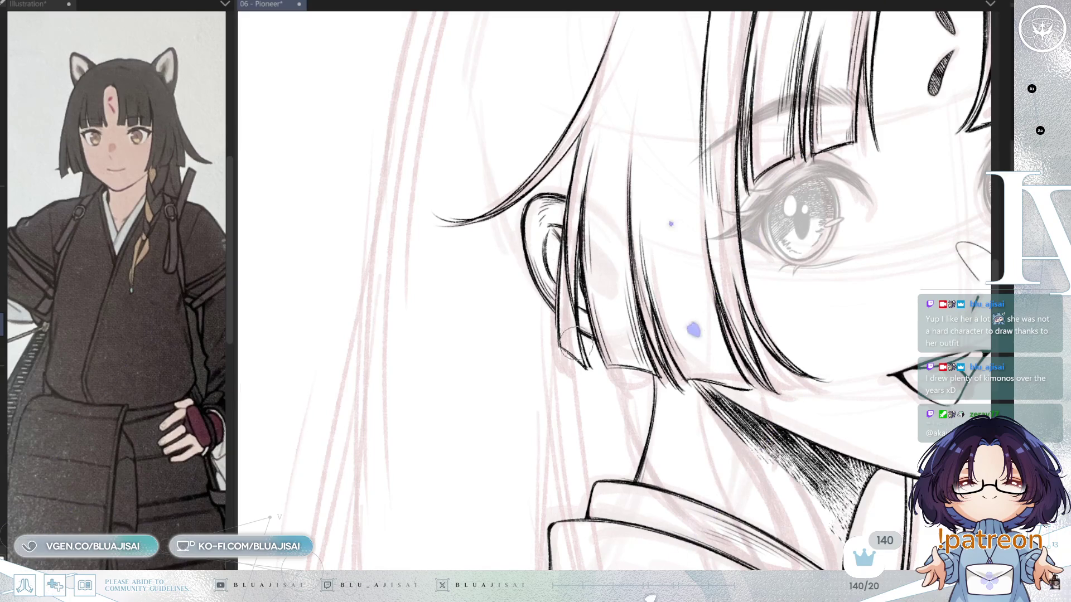
scroll(572, 333, down, 5)
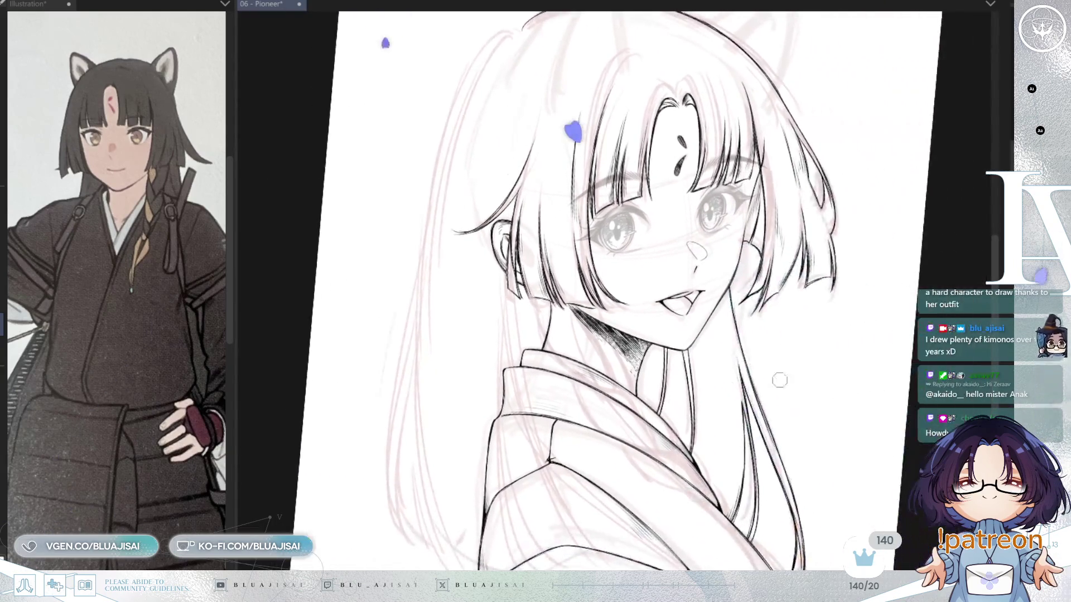
Bring back the crisp eye and eyebrow lines, straighten the tilted view, and mirror it to check proportions.
key(ctrl+z)
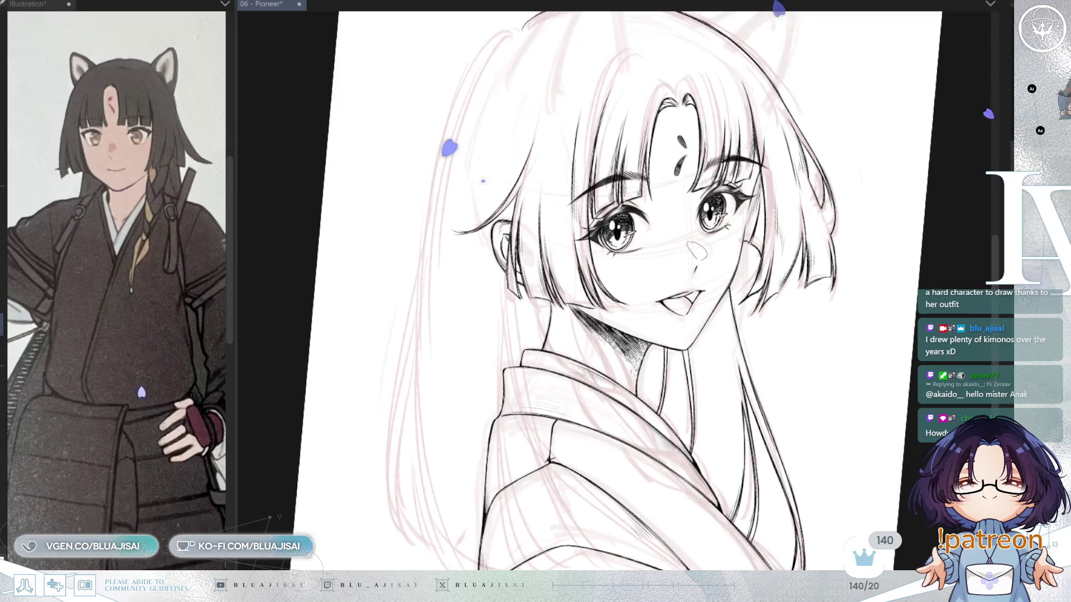
drag(798, 399, 806, 378)
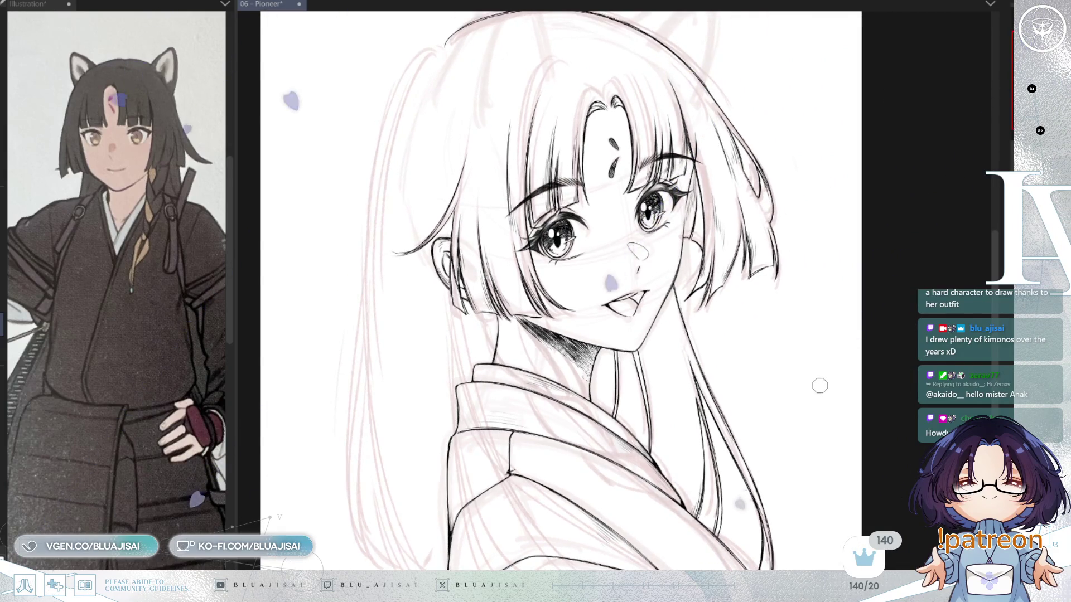
key(h)
scroll(816, 383, up, 1)
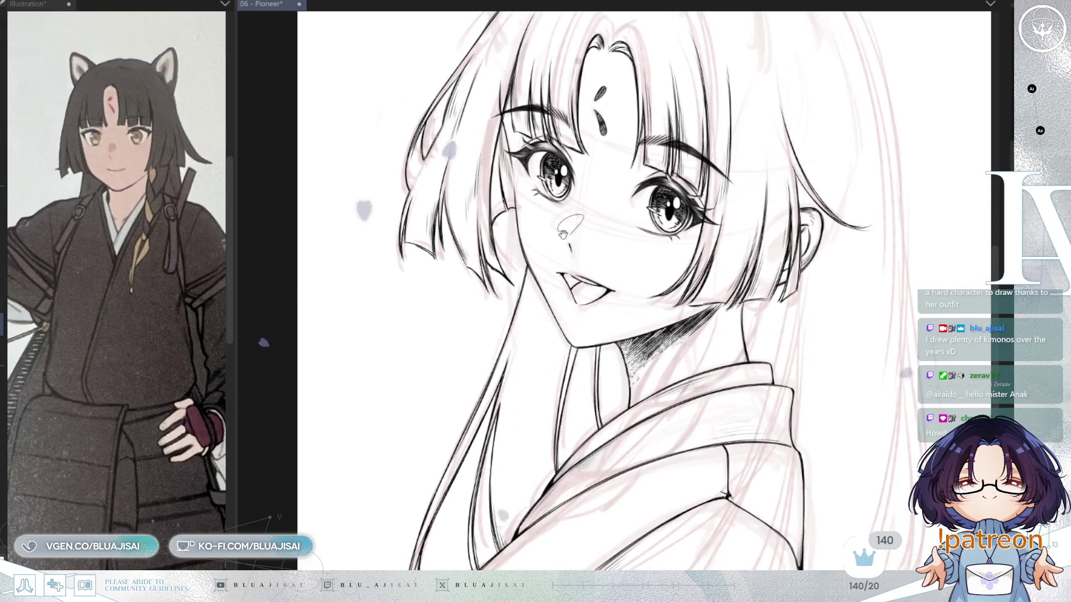
scroll(507, 229, up, 2)
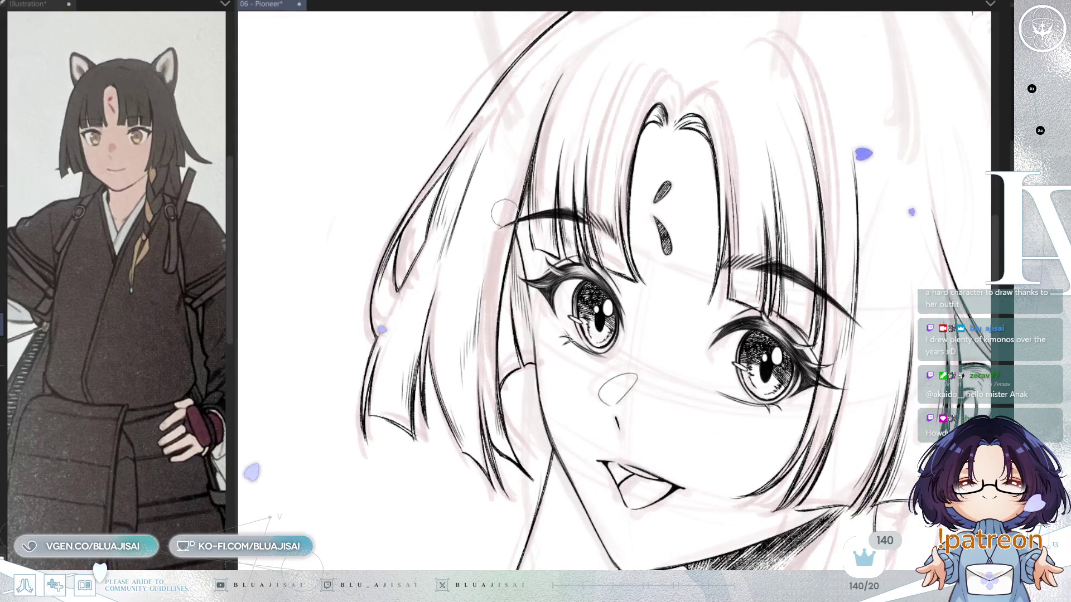
scroll(803, 240, down, 2)
scroll(785, 319, down, 1)
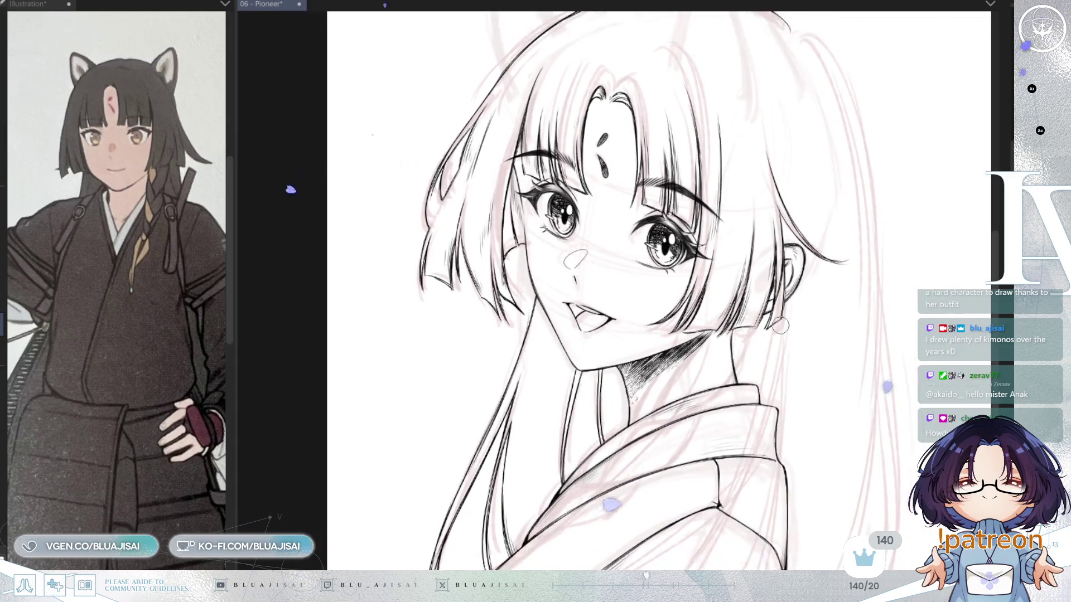
drag(782, 359, 776, 330)
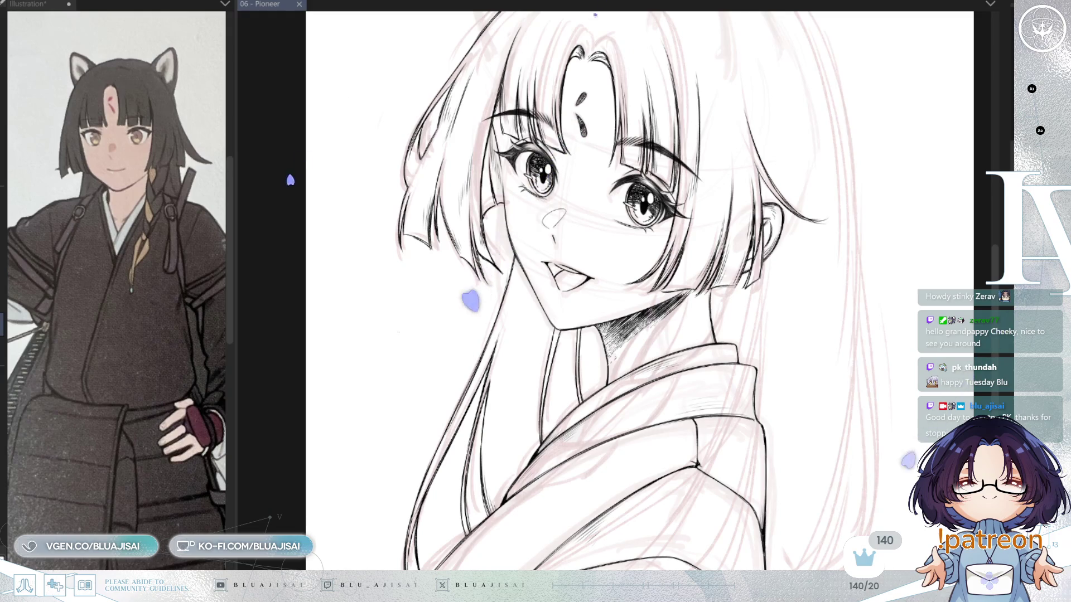
Zoom in and add a small touch-up stroke near the mouth.
scroll(535, 175, up, 3)
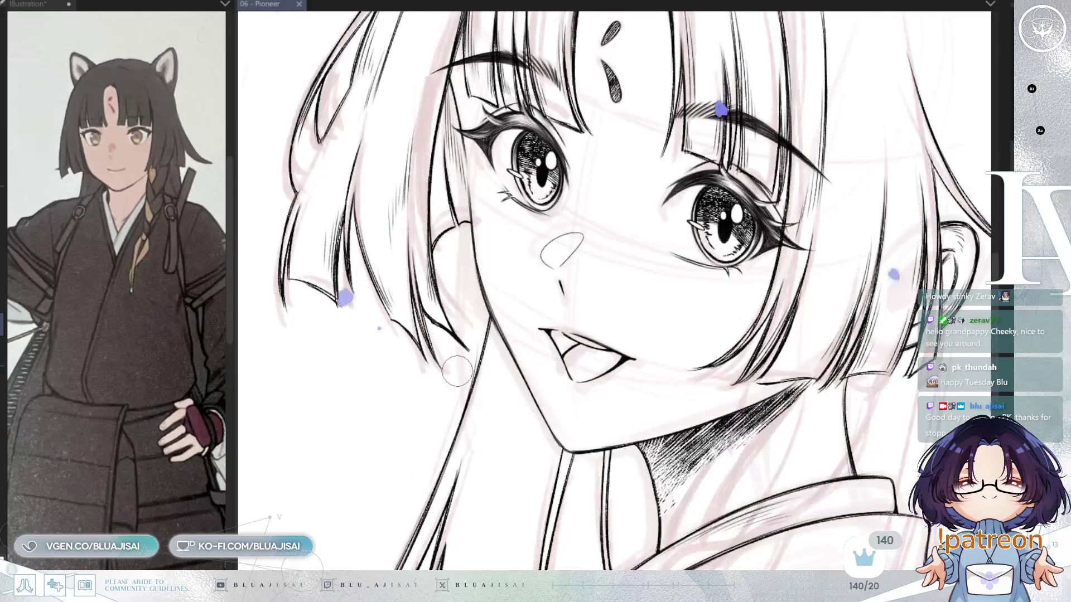
drag(489, 318, 493, 321)
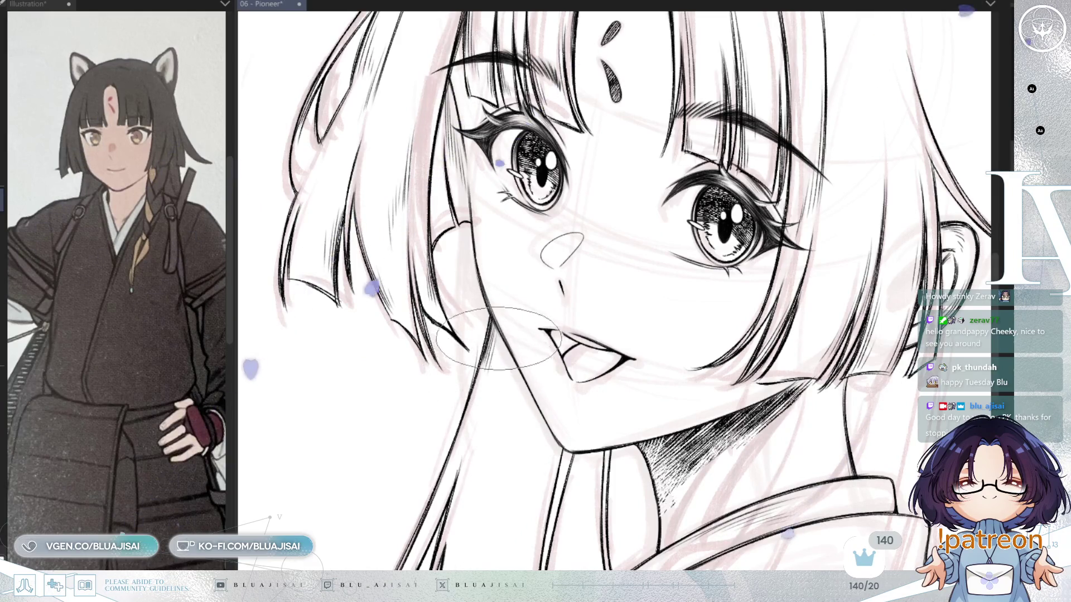
scroll(498, 362, down, 3)
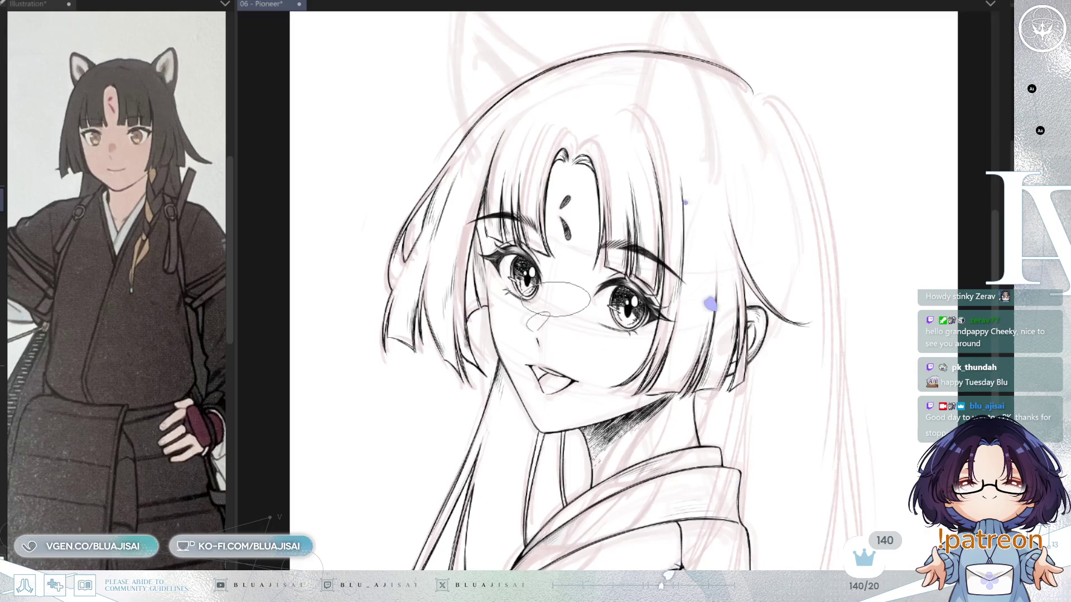
Flip the view back to normal orientation and zoom and tilt it for inking the hair.
mouse_move(655, 269)
mouse_down()
mouse_move(652, 256)
mouse_move(647, 267)
mouse_up()
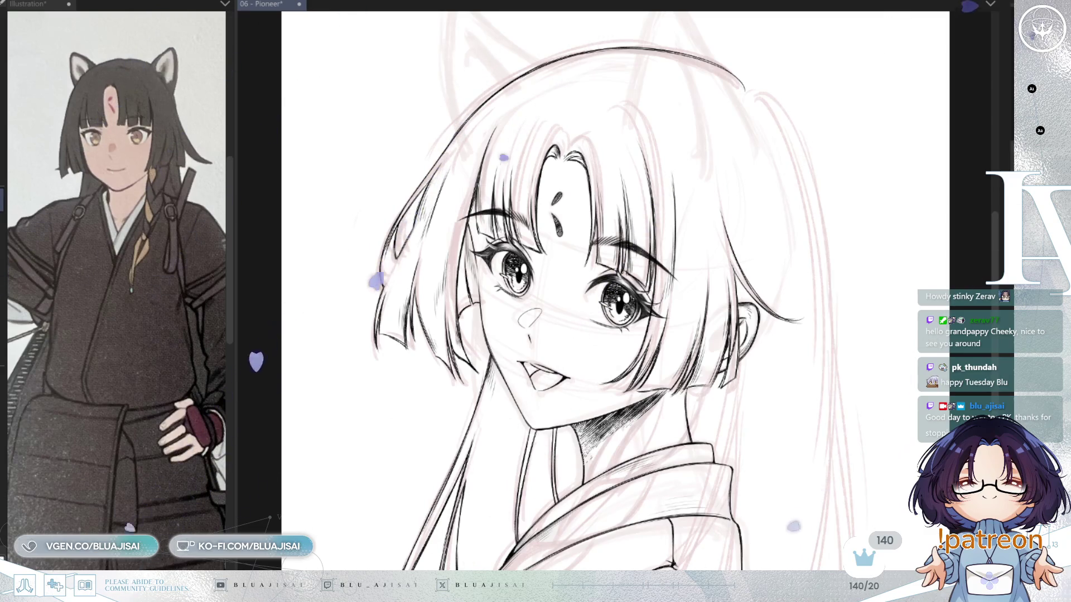
key(h)
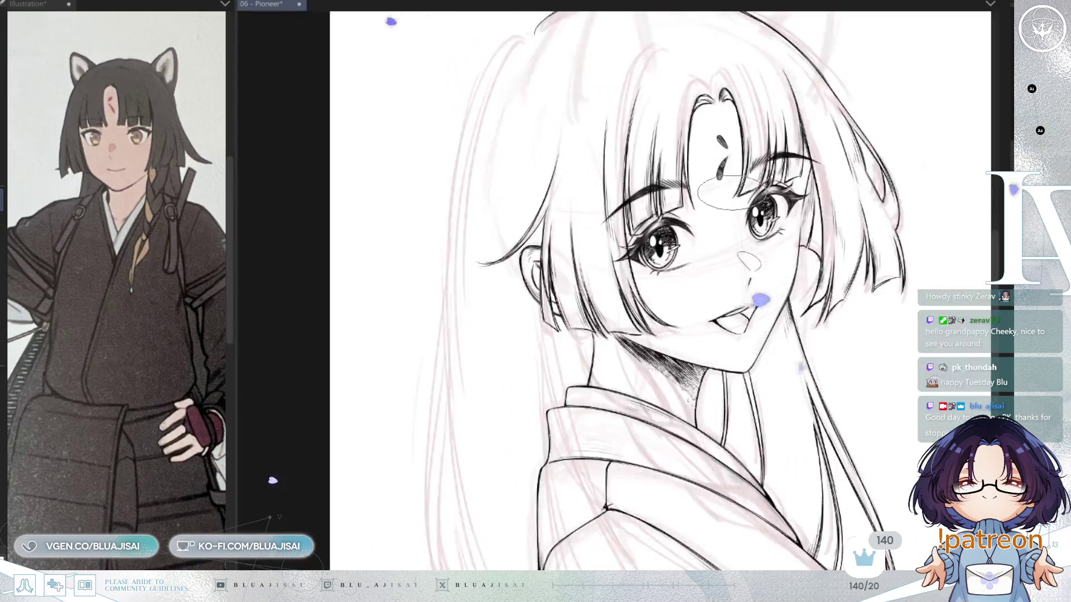
drag(518, 115, 519, 311)
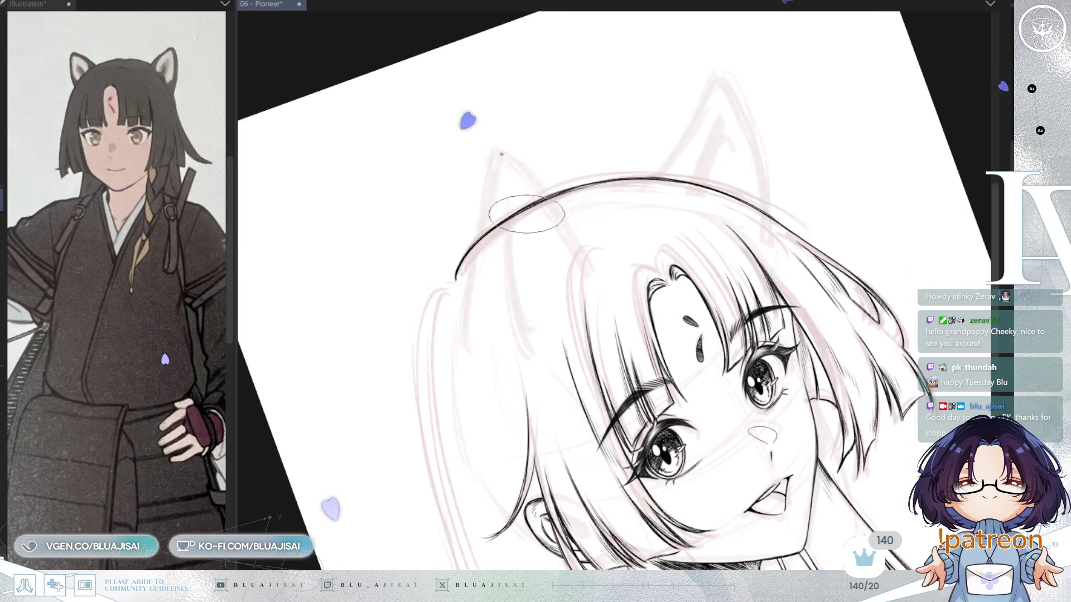
Straighten the view and ink the hair's left outline down from the top arc in three strokes.
key(ctrl+@)
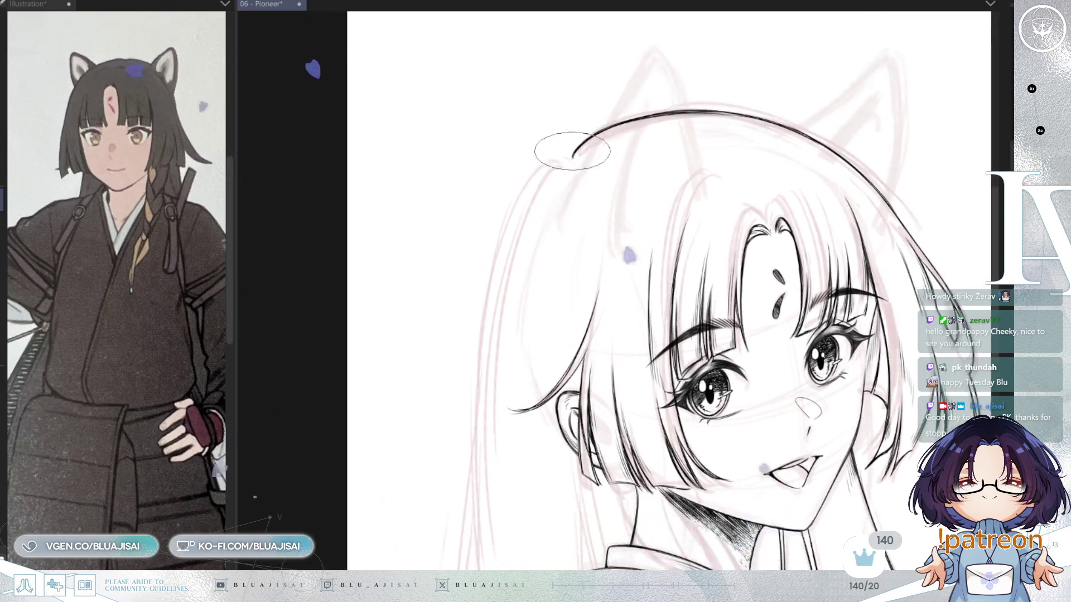
drag(570, 159, 490, 351)
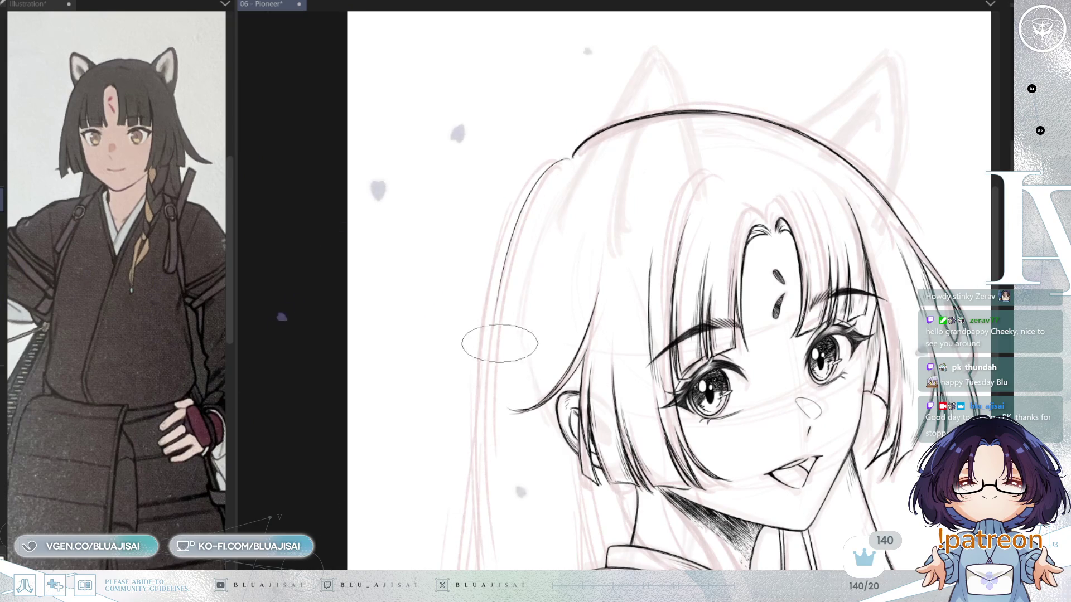
drag(521, 208, 485, 366)
drag(496, 277, 484, 412)
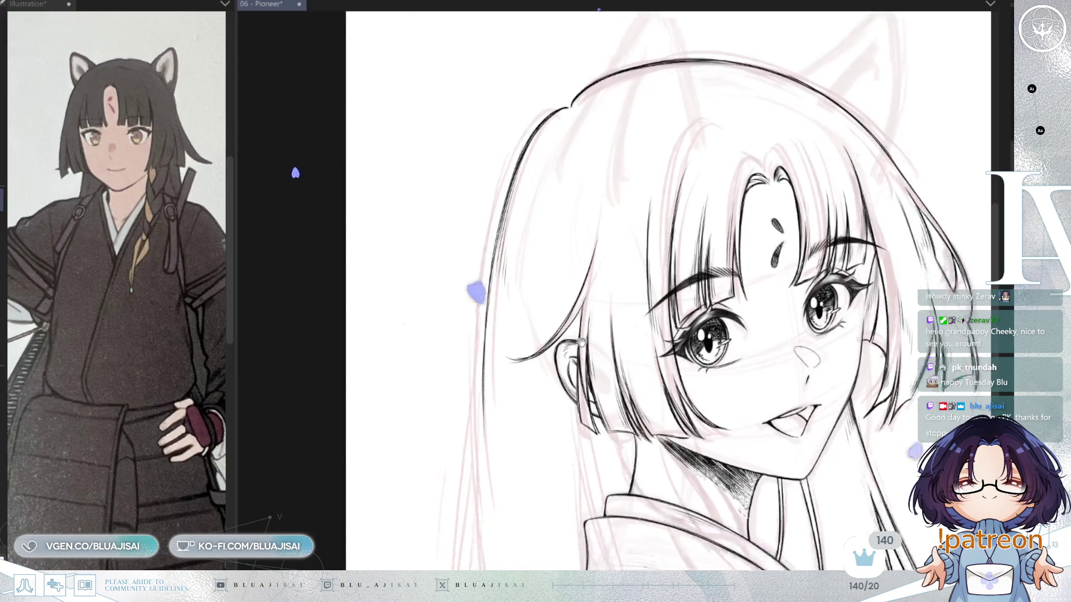
scroll(580, 262, down, 5)
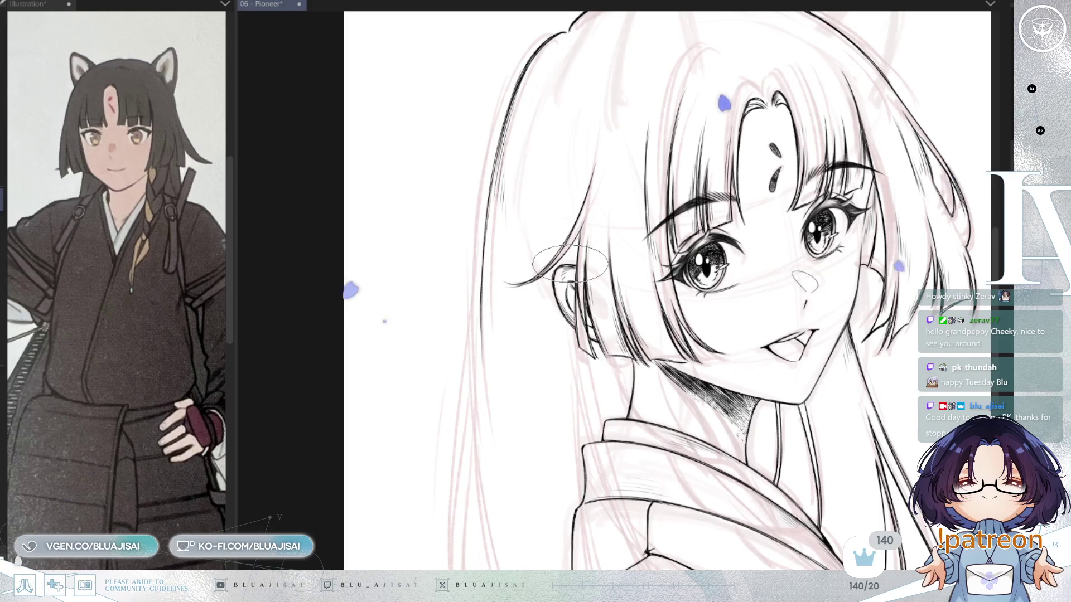
scroll(566, 279, down, 1)
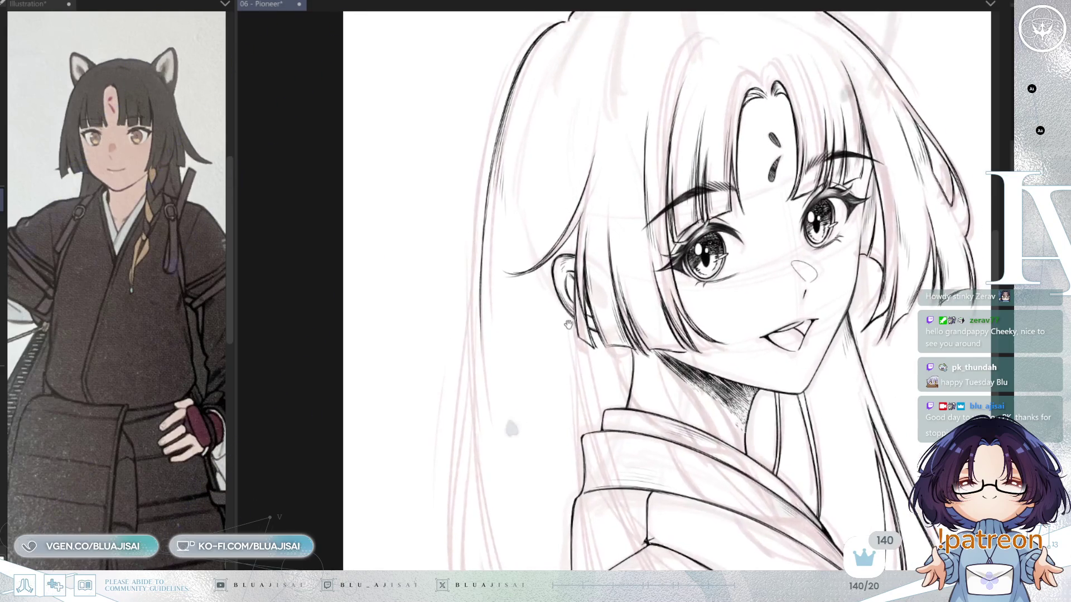
scroll(563, 295, down, 2)
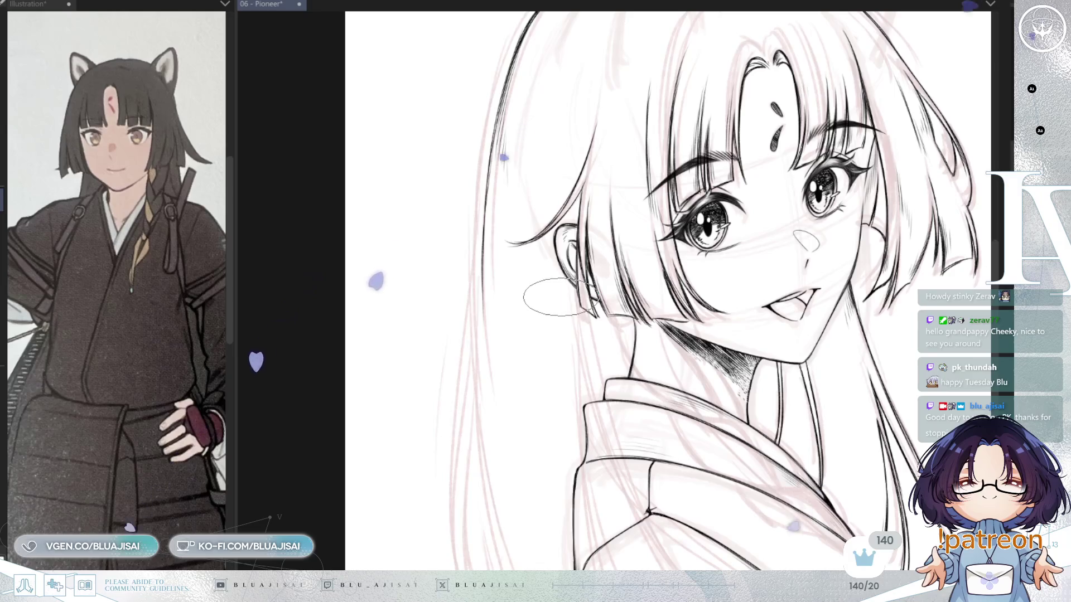
scroll(556, 301, down, 2)
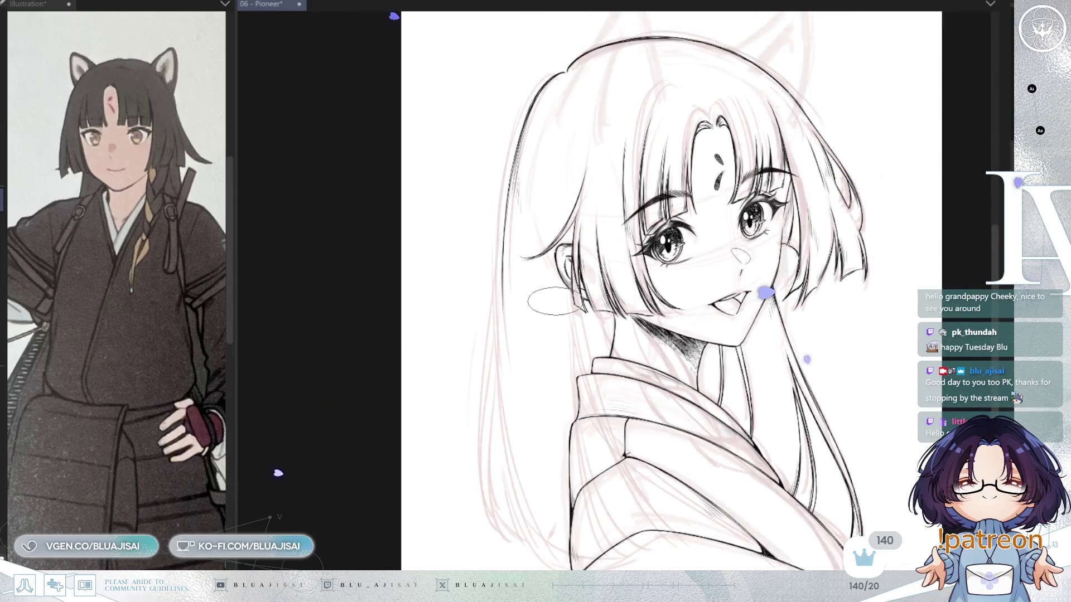
drag(562, 336, 555, 261)
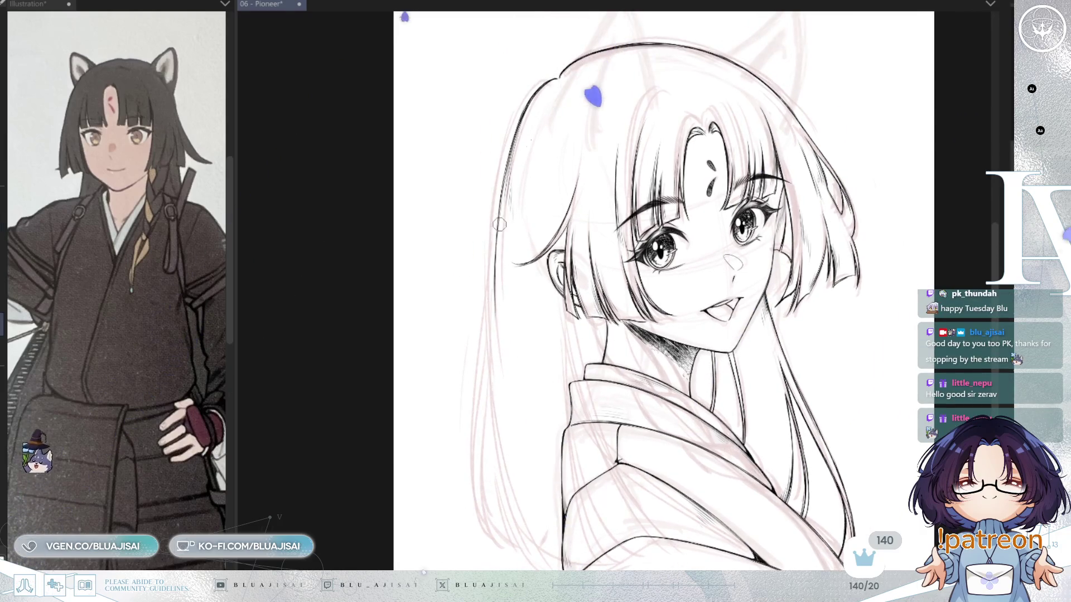
scroll(498, 225, up, 2)
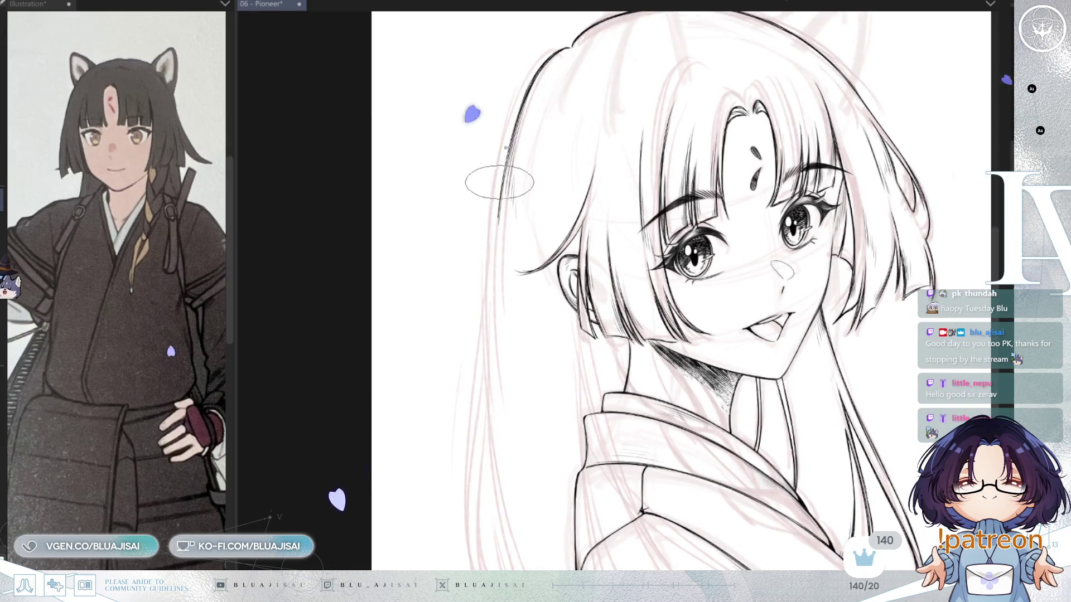
scroll(498, 179, up, 1)
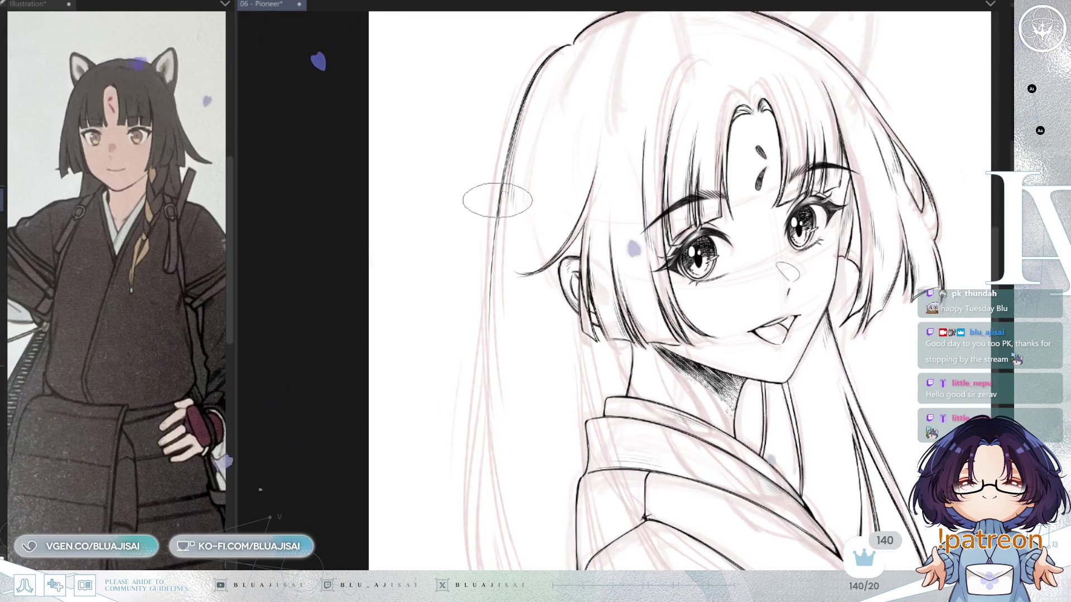
Undo the rough stroke and redraw one long hair line down to the kimono collar.
mouse_move(496, 440)
mouse_down()
mouse_move(472, 299)
mouse_move(560, 511)
mouse_up()
key(ctrl+z)
mouse_move(474, 326)
mouse_down()
mouse_move(561, 510)
mouse_move(561, 393)
mouse_up()
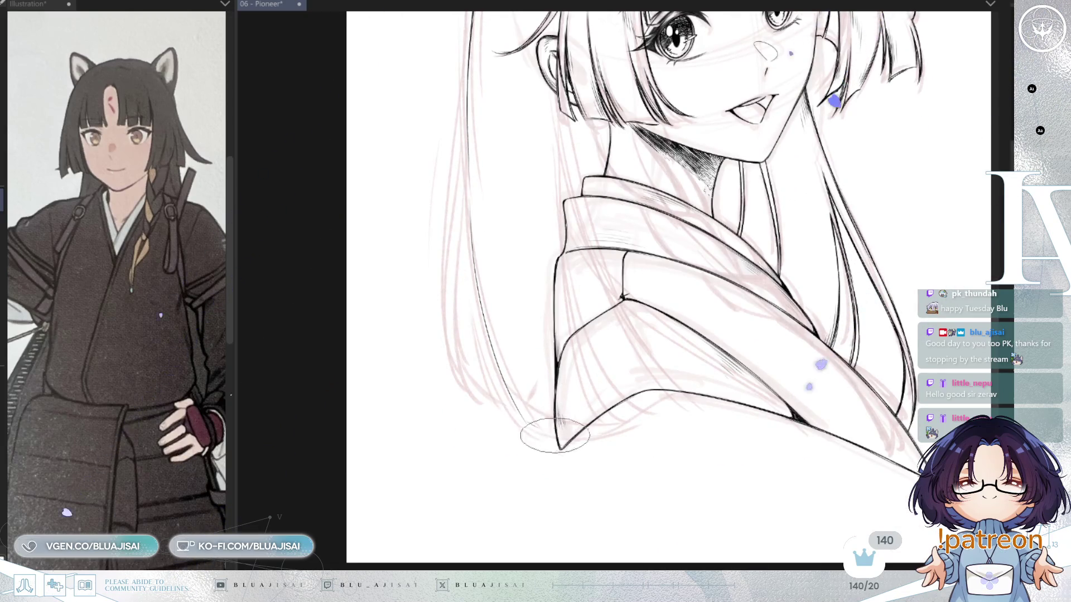
key(ctrl+z)
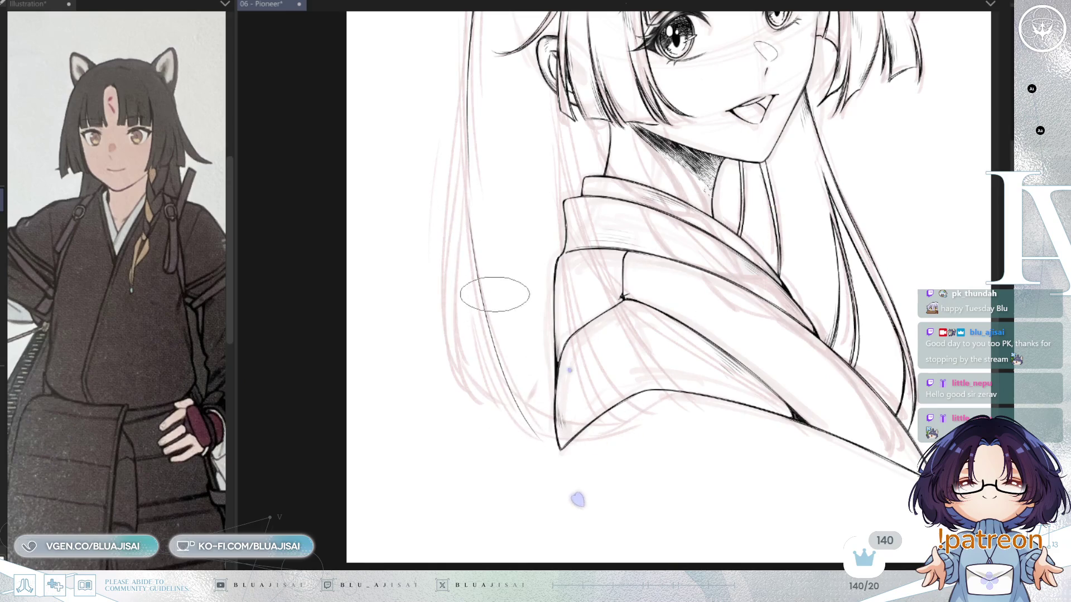
drag(468, 205, 545, 413)
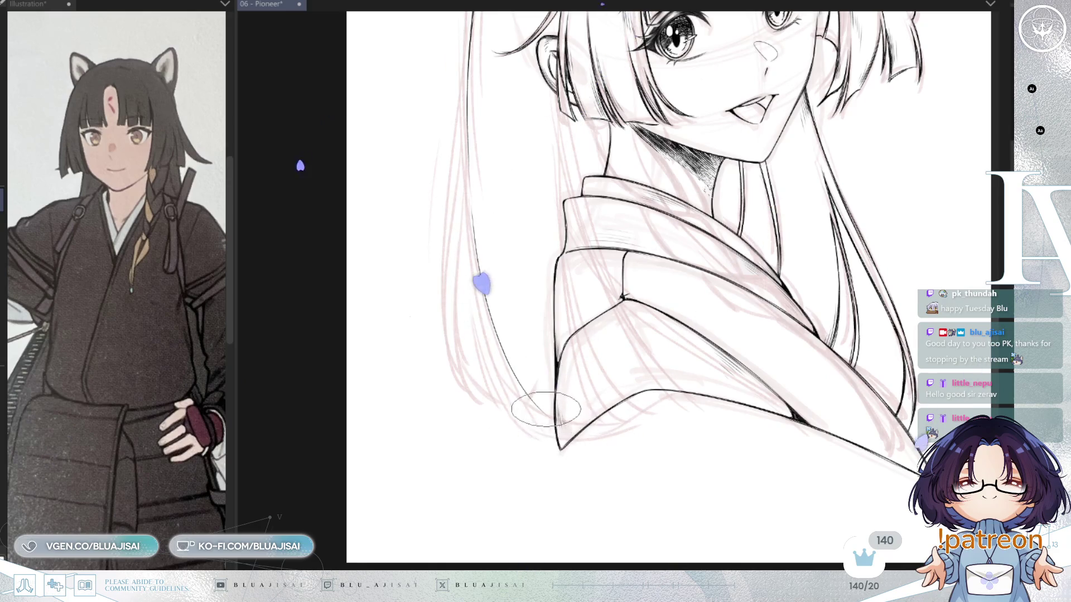
mouse_move(563, 457)
mouse_down()
mouse_move(664, 433)
mouse_move(545, 383)
mouse_up()
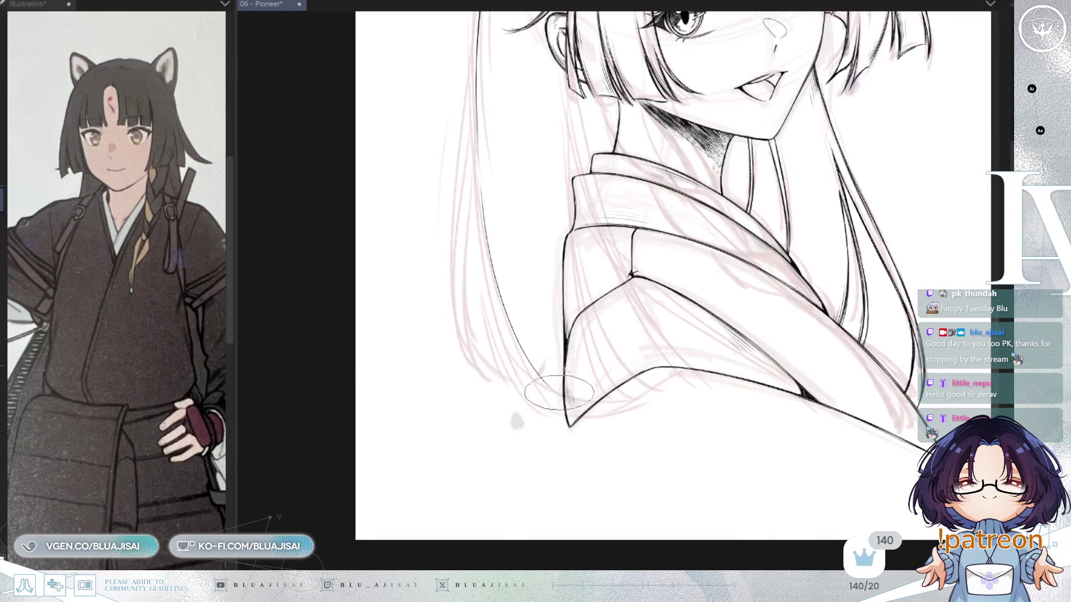
drag(633, 357, 626, 387)
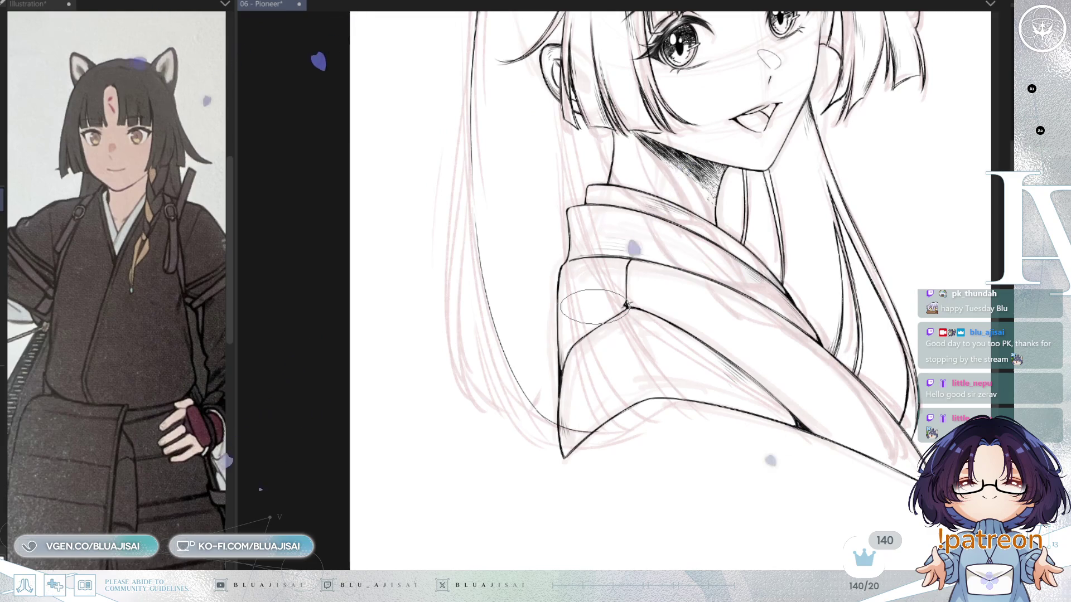
Tilt the canvas, redraw a smooth line down the left hair, and add two thin strand lines.
drag(515, 299, 505, 335)
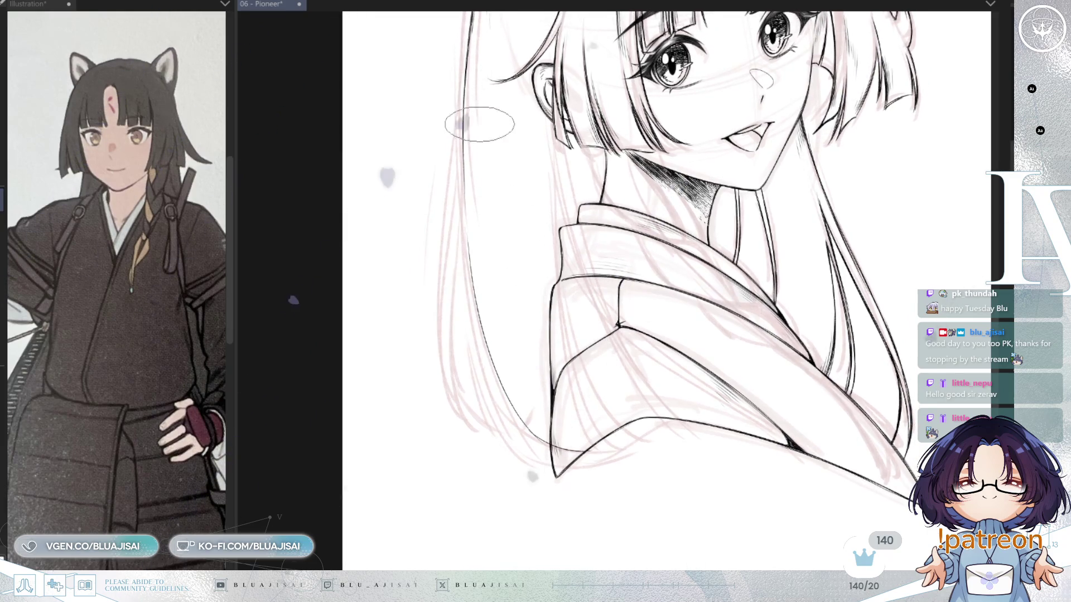
drag(466, 101, 452, 386)
key(ctrl+z)
drag(462, 56, 443, 335)
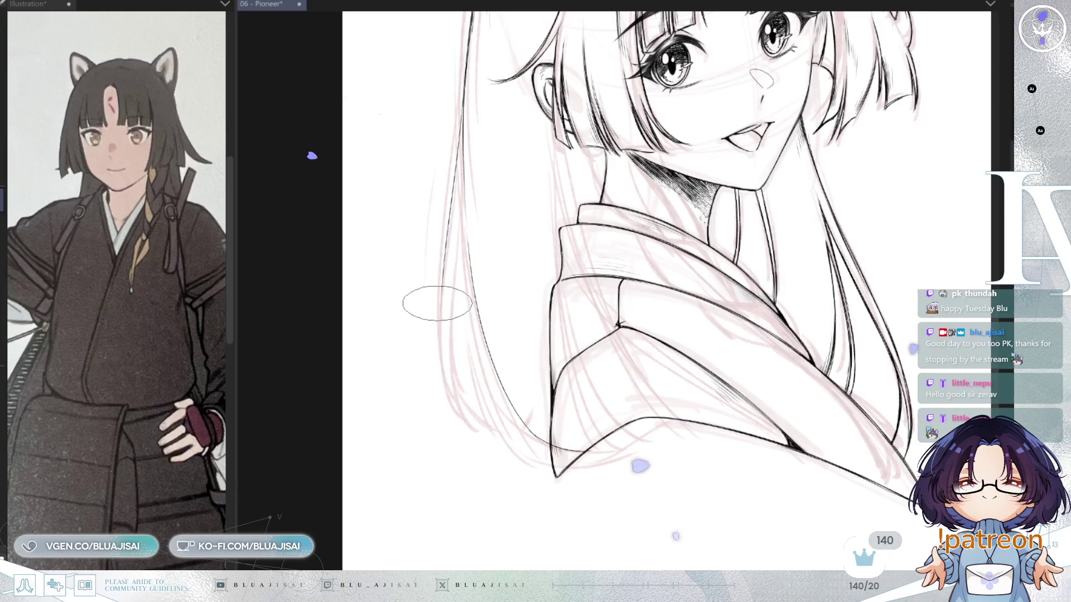
drag(458, 233, 456, 362)
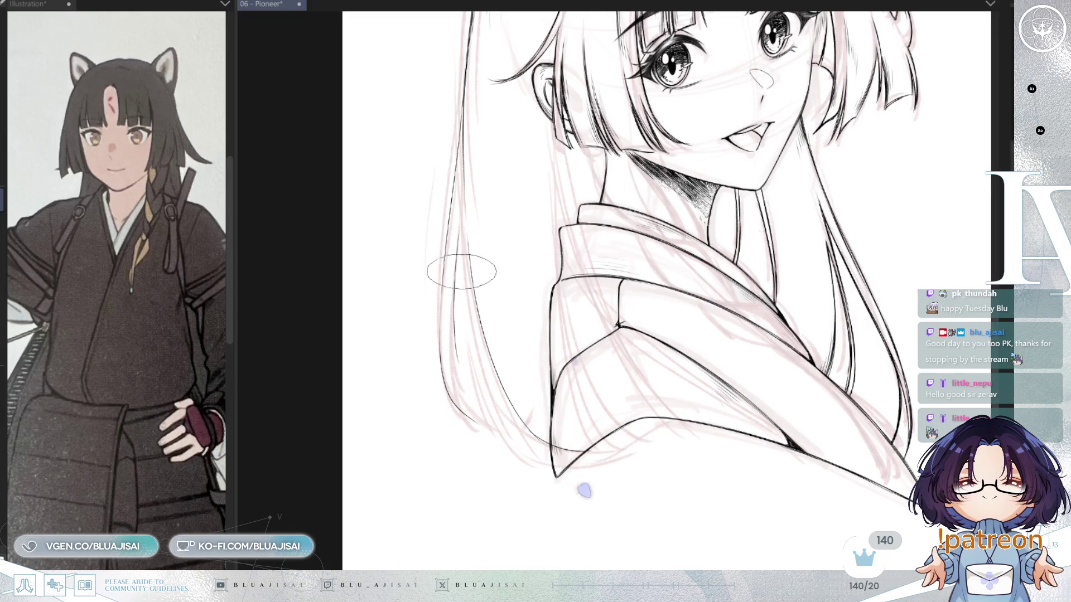
mouse_move(454, 232)
mouse_down()
mouse_move(469, 421)
mouse_move(524, 379)
mouse_move(561, 324)
mouse_up()
scroll(499, 281, up, 1)
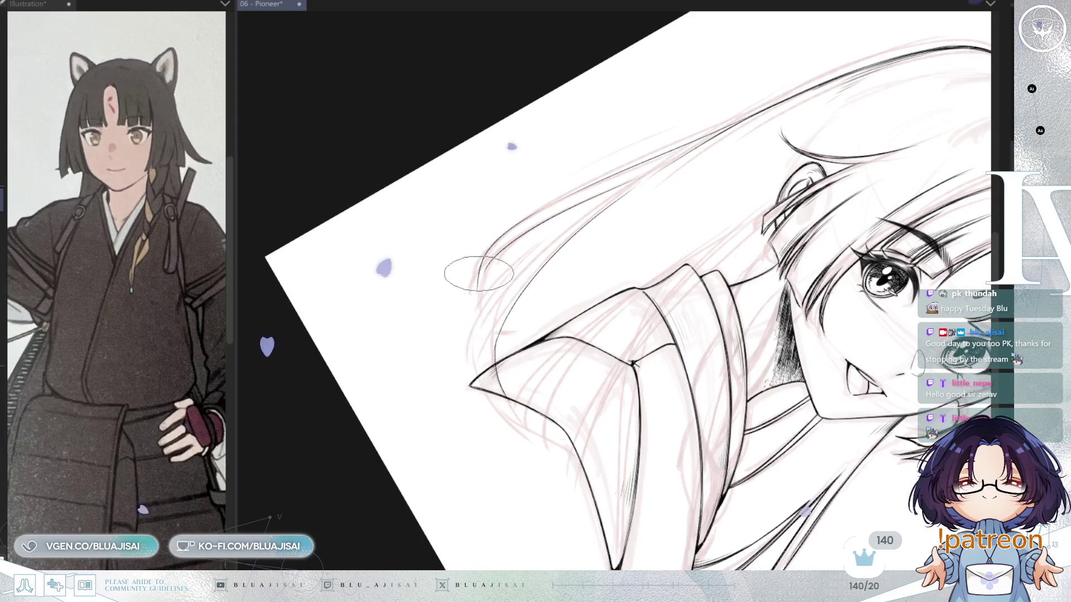
Erase the section of the hair line that crosses the kimono collar.
mouse_move(486, 351)
mouse_down()
mouse_move(474, 252)
mouse_move(491, 310)
mouse_move(491, 263)
mouse_move(485, 252)
mouse_move(485, 346)
mouse_move(492, 306)
mouse_up()
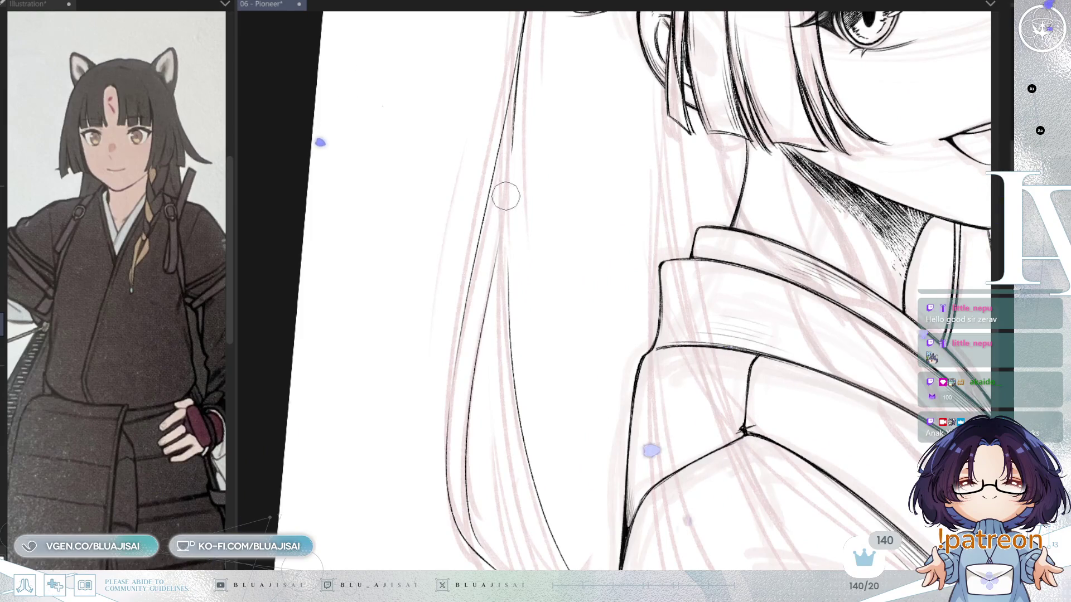
scroll(507, 223, down, 1)
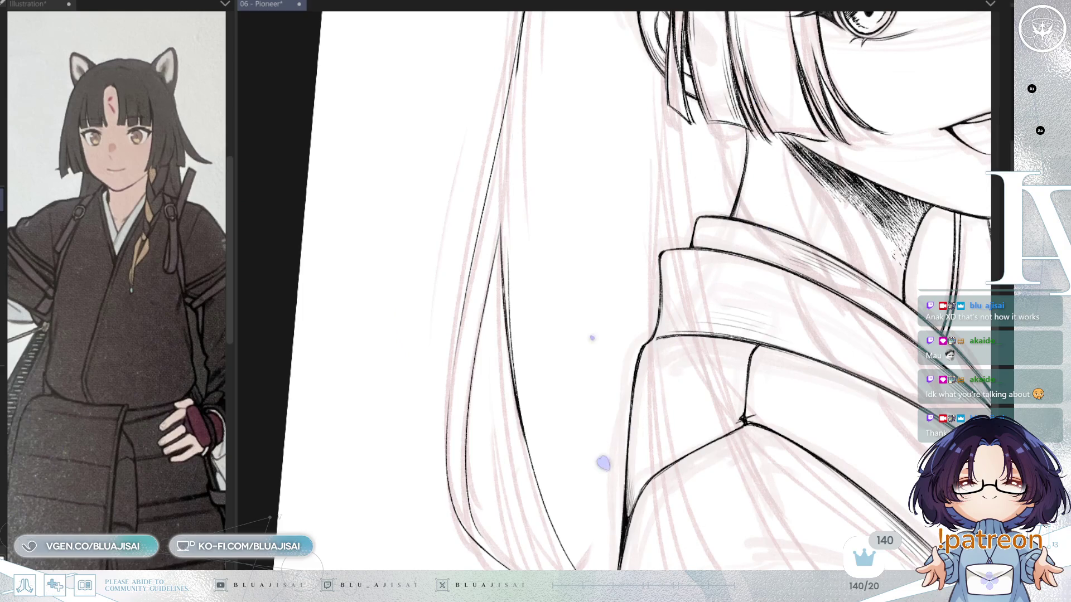
mouse_move(609, 296)
mouse_down()
mouse_move(592, 192)
mouse_move(490, 282)
mouse_move(604, 256)
mouse_move(534, 187)
mouse_up()
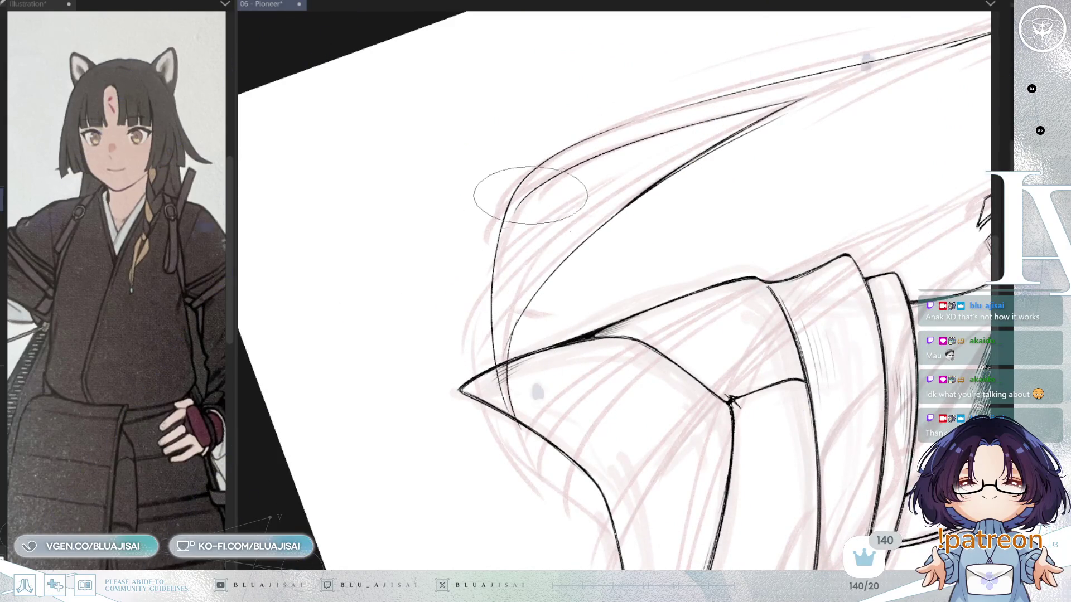
mouse_move(530, 349)
mouse_down()
mouse_move(741, 334)
mouse_move(731, 199)
mouse_move(723, 352)
mouse_move(837, 219)
mouse_move(835, 187)
mouse_up()
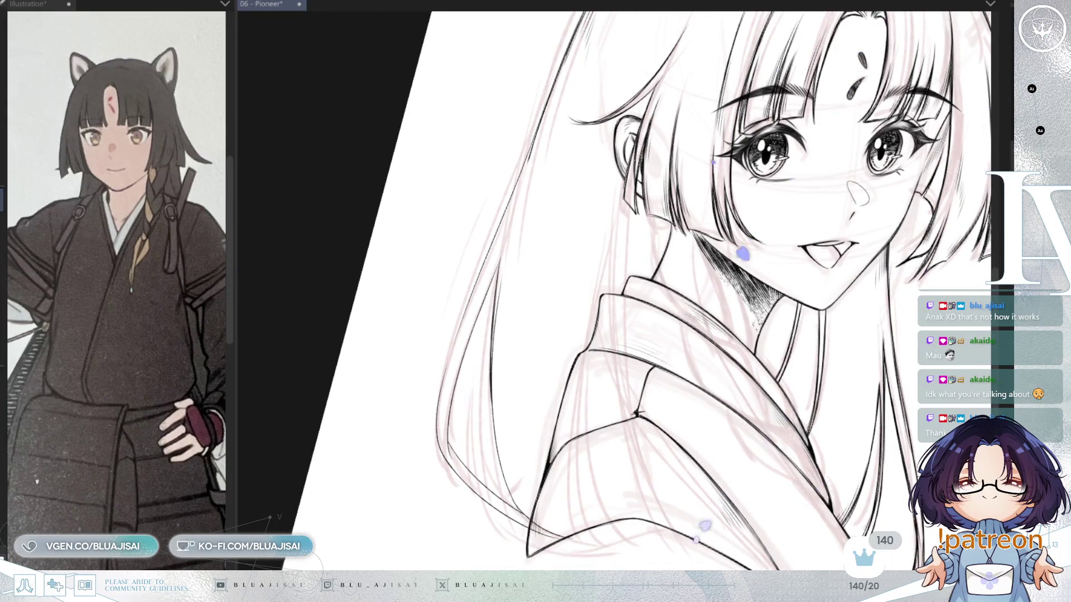
drag(720, 314, 708, 260)
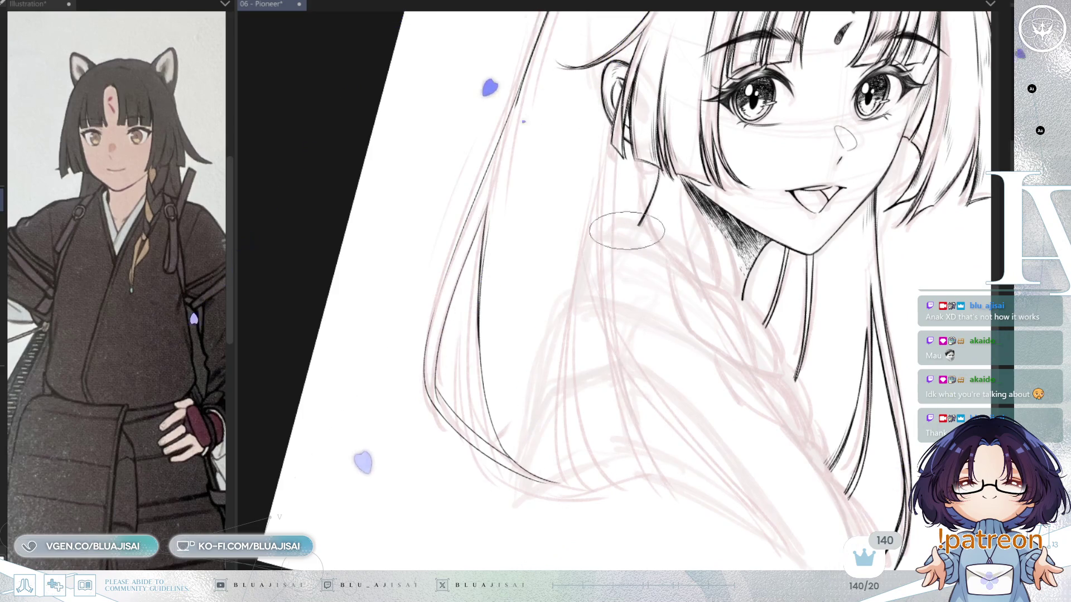
drag(614, 155, 636, 426)
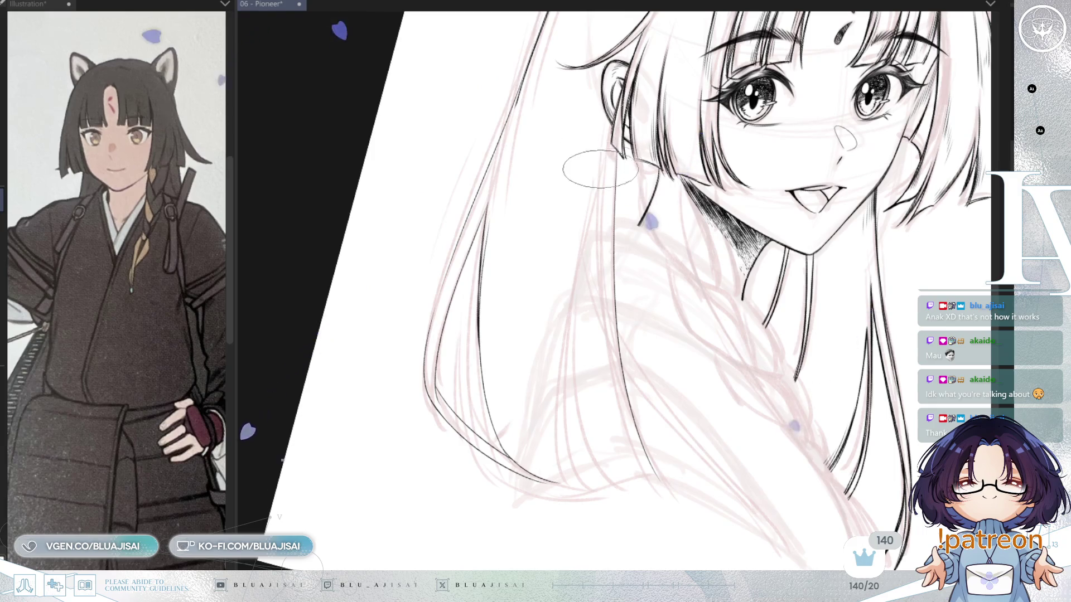
drag(595, 155, 647, 444)
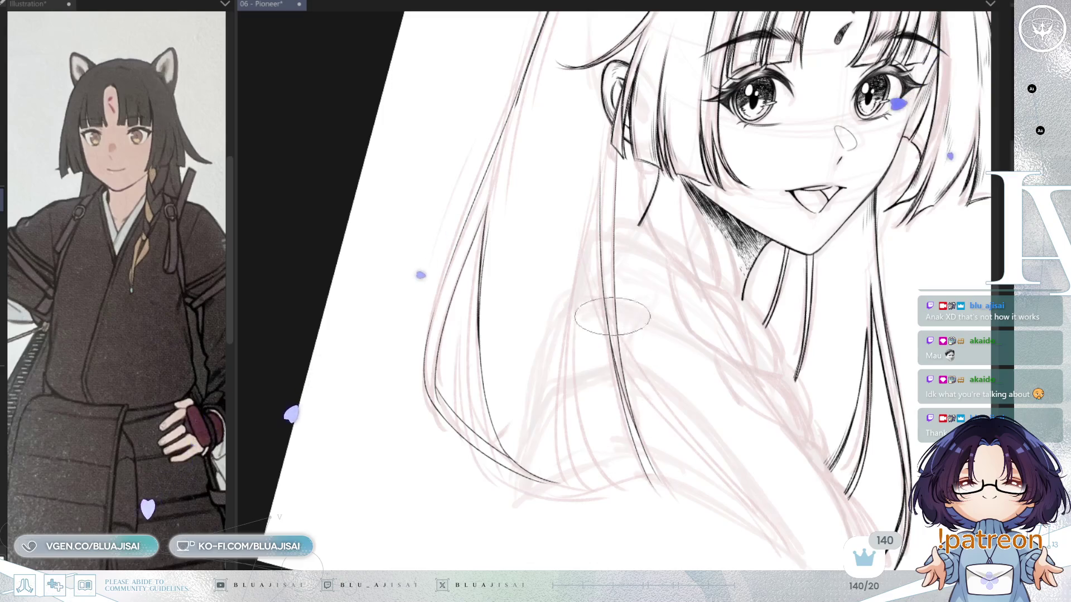
drag(597, 178, 559, 401)
key(ctrl+z)
drag(602, 165, 569, 421)
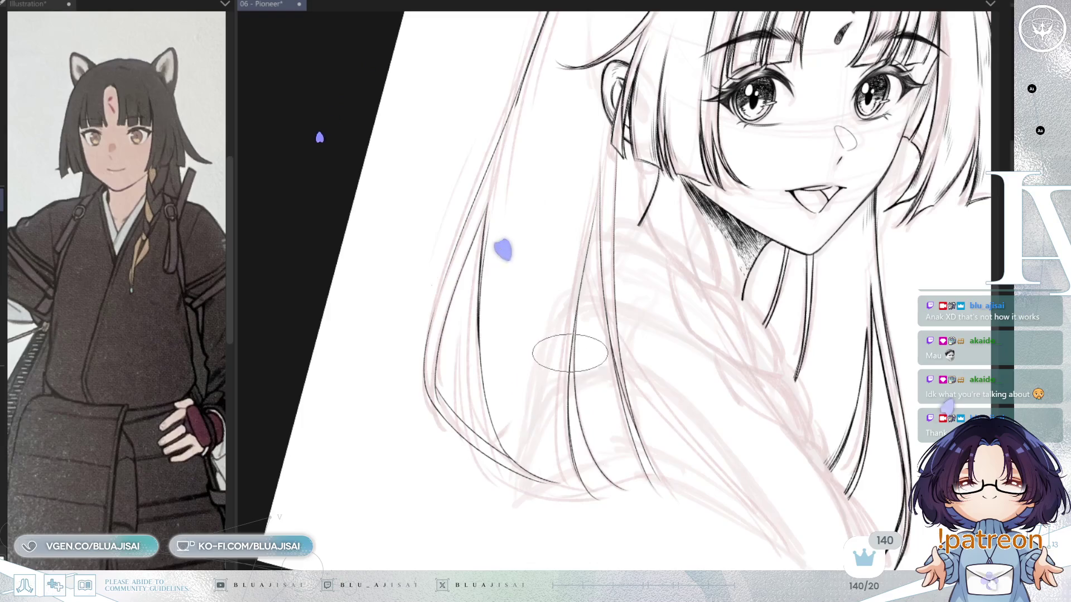
drag(746, 286, 744, 284)
key(h)
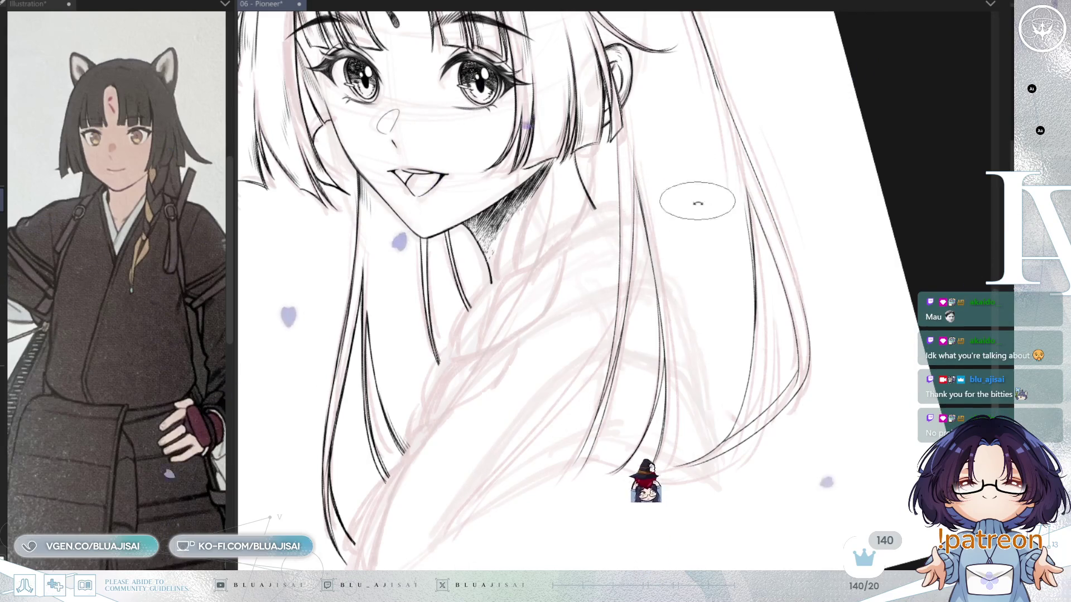
key(asciicircum)
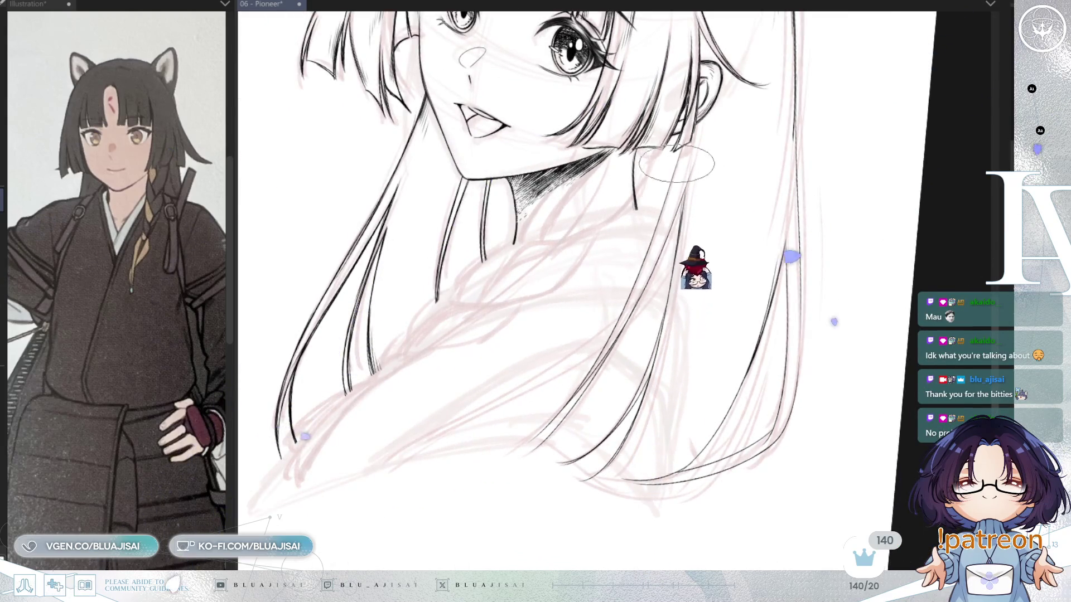
key(minus)
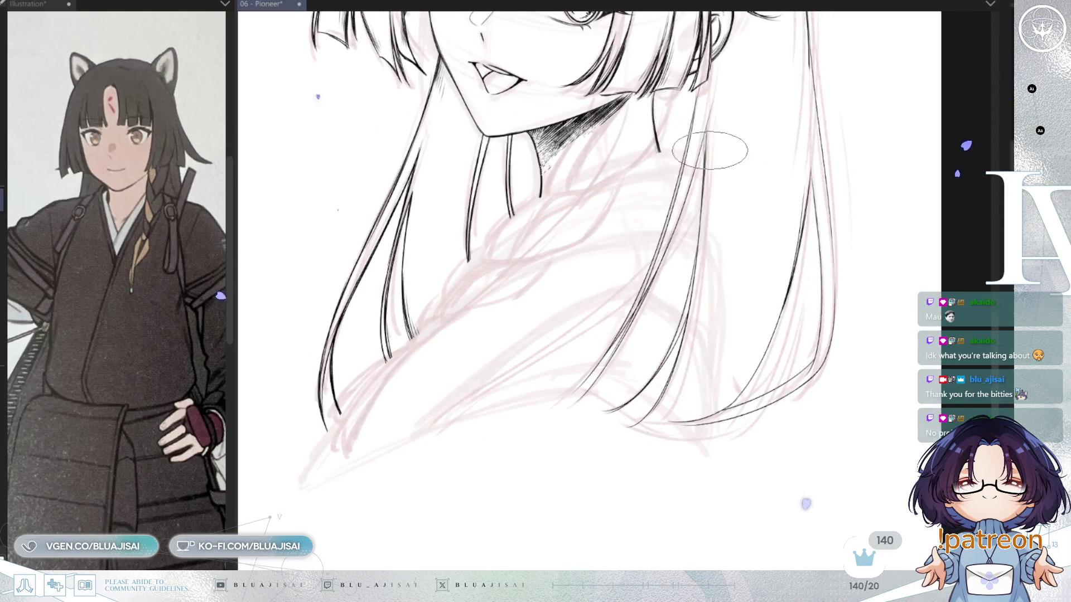
drag(699, 265, 732, 237)
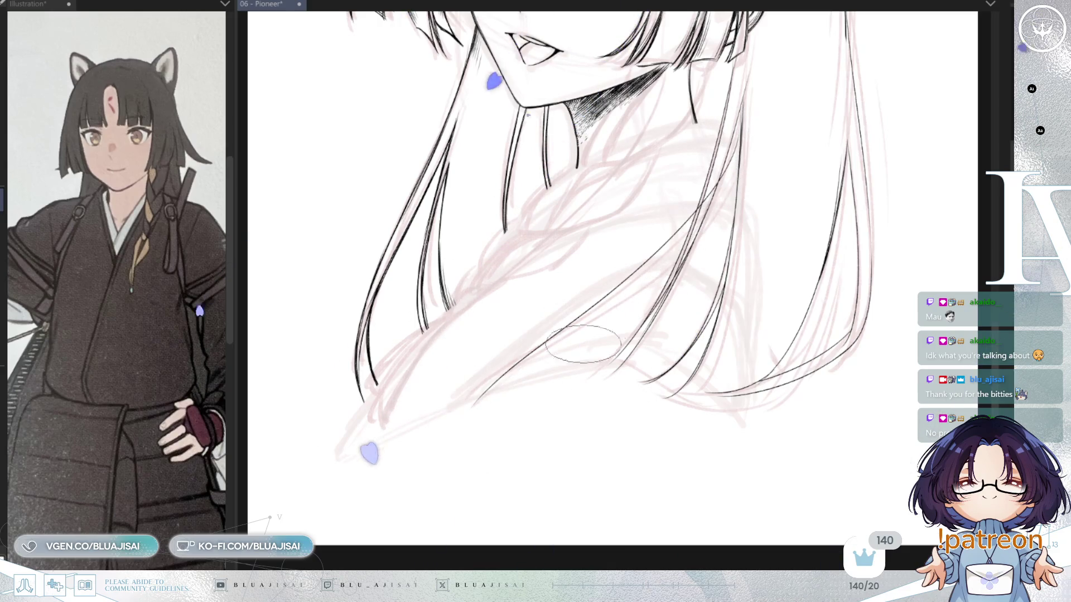
drag(702, 208, 455, 415)
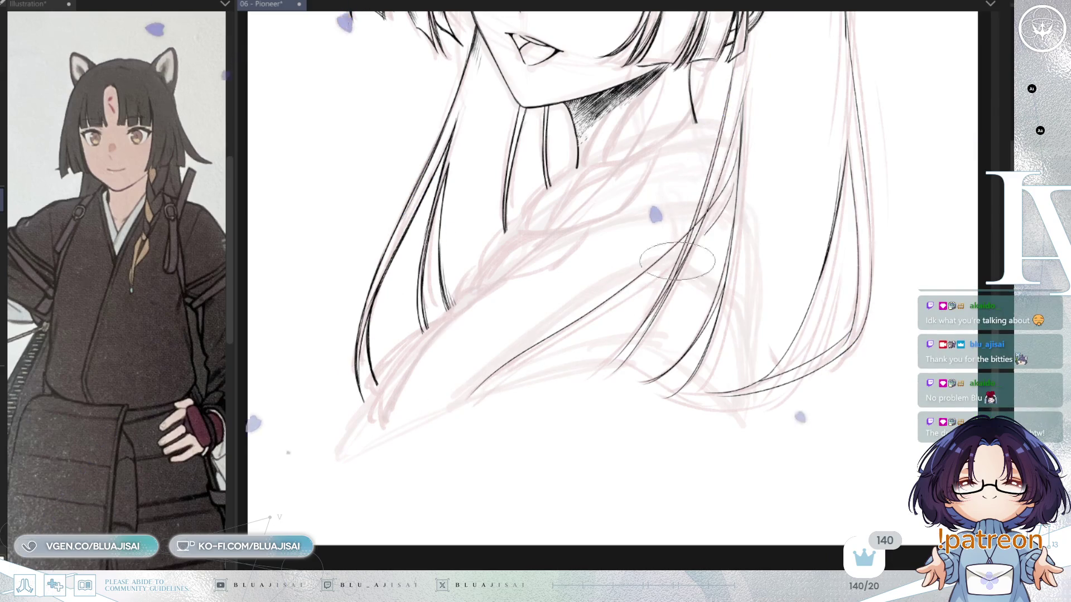
key(ctrl+z)
drag(731, 239, 453, 402)
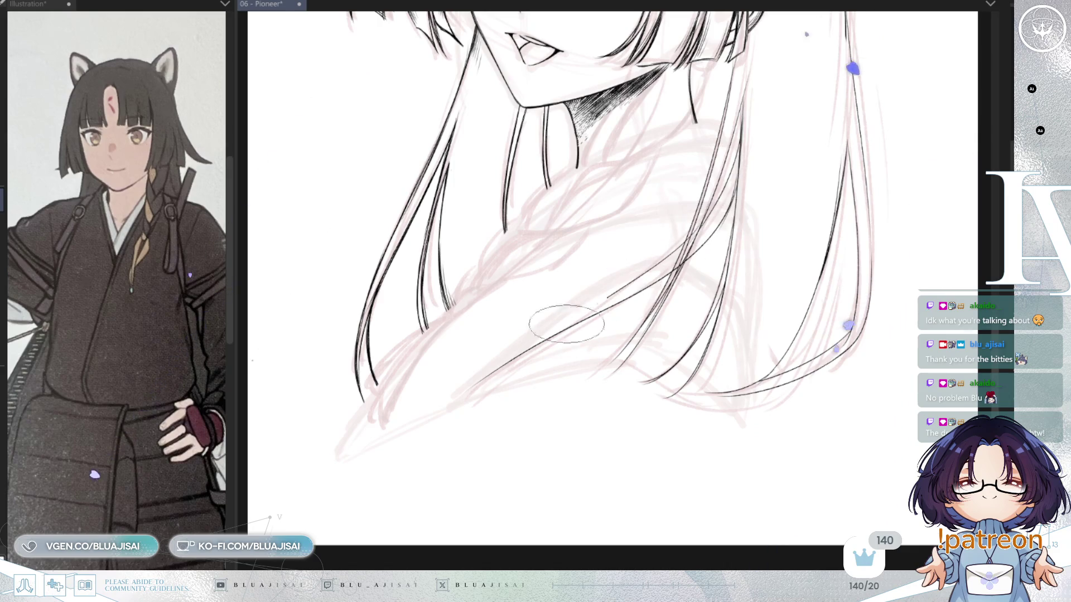
drag(536, 362, 656, 251)
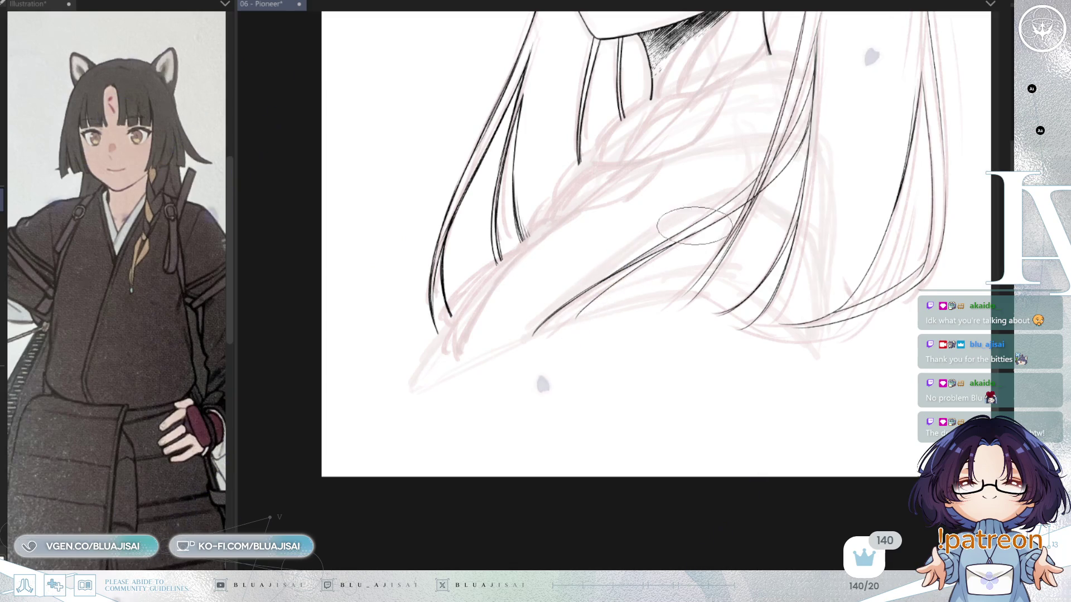
scroll(715, 198, up, 5)
scroll(715, 198, right, 5)
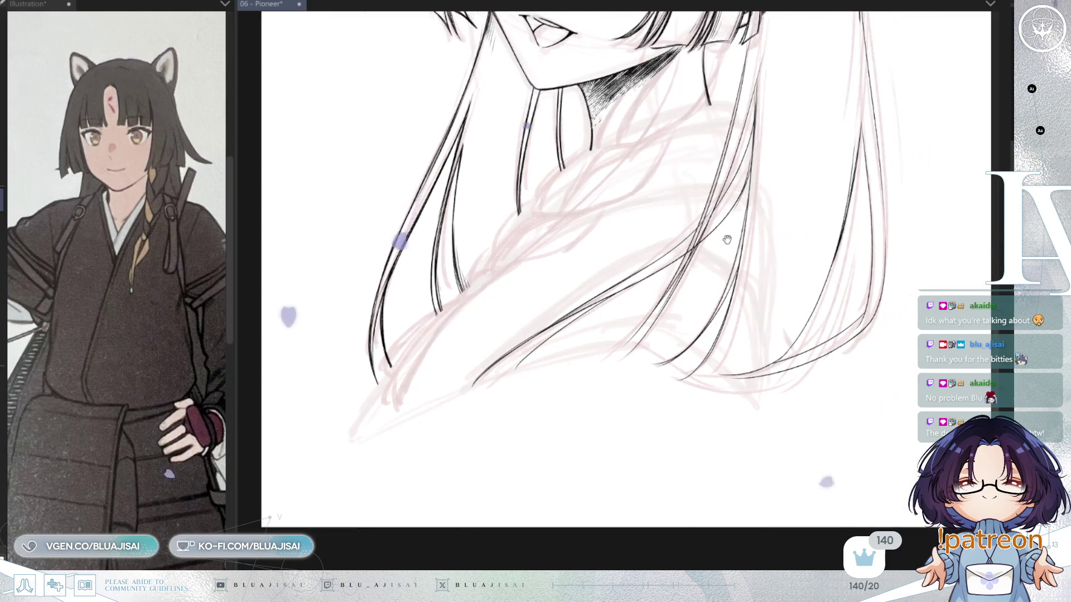
scroll(743, 236, down, 2)
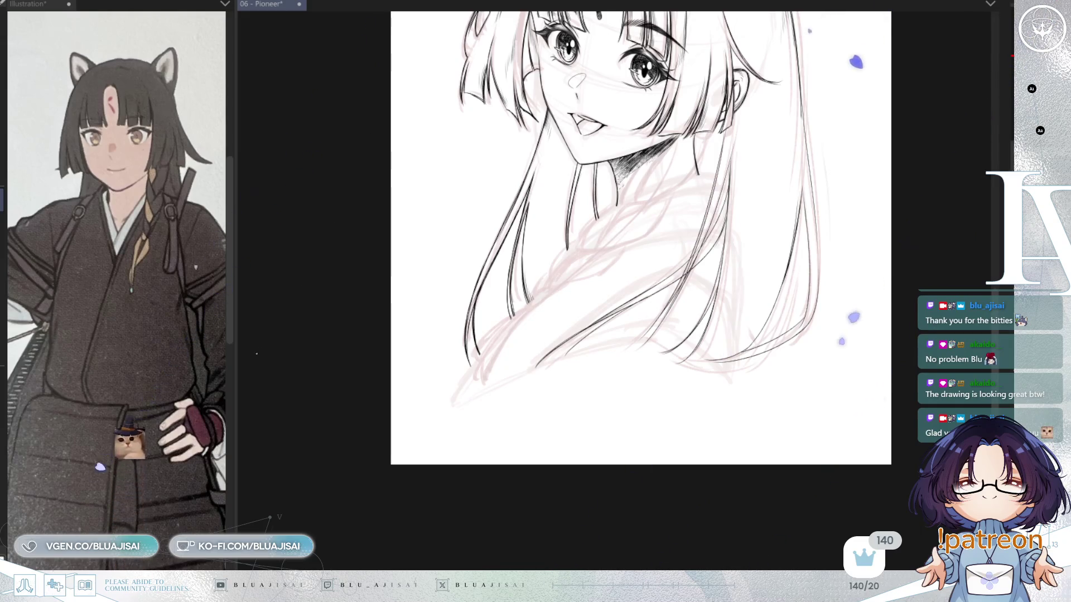
scroll(769, 181, up, 2)
Zoom in on the hair, enlarge the brush, then mirror the view and rotate and pan back to the face.
scroll(724, 182, up, 3)
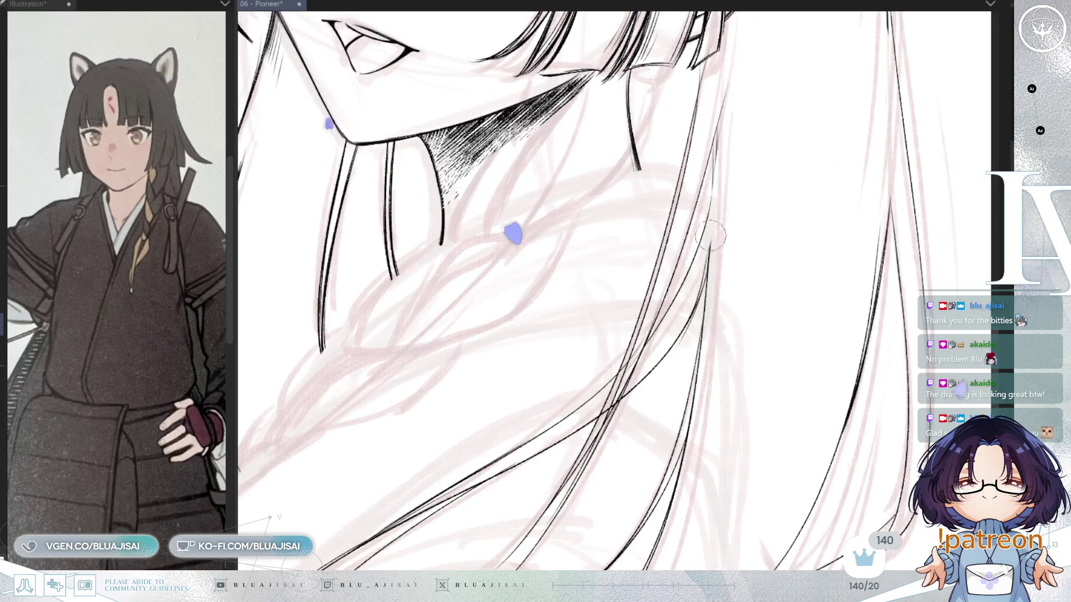
key(e)
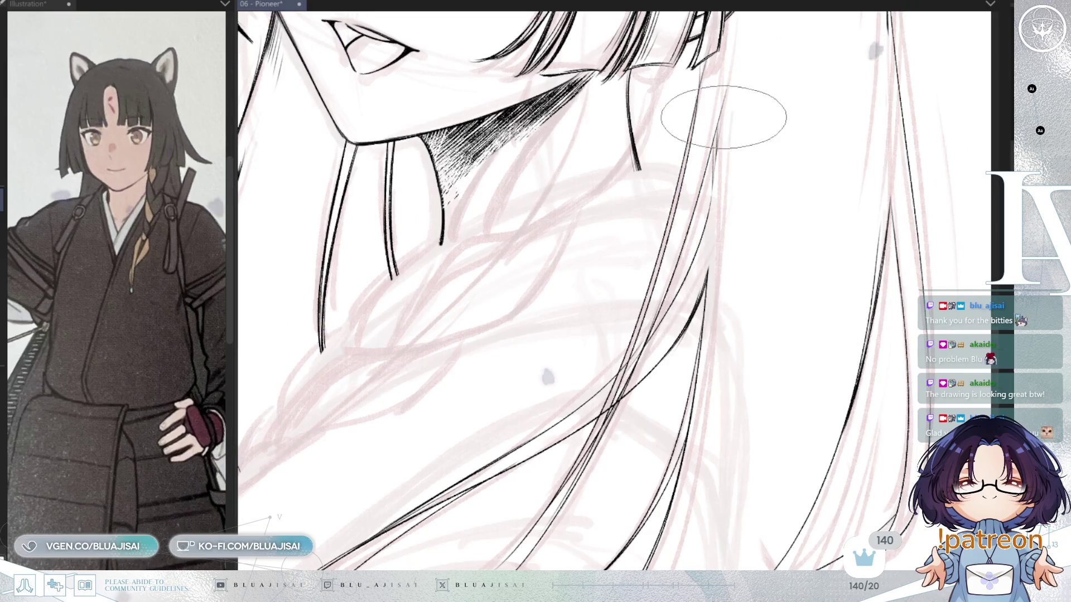
key(h)
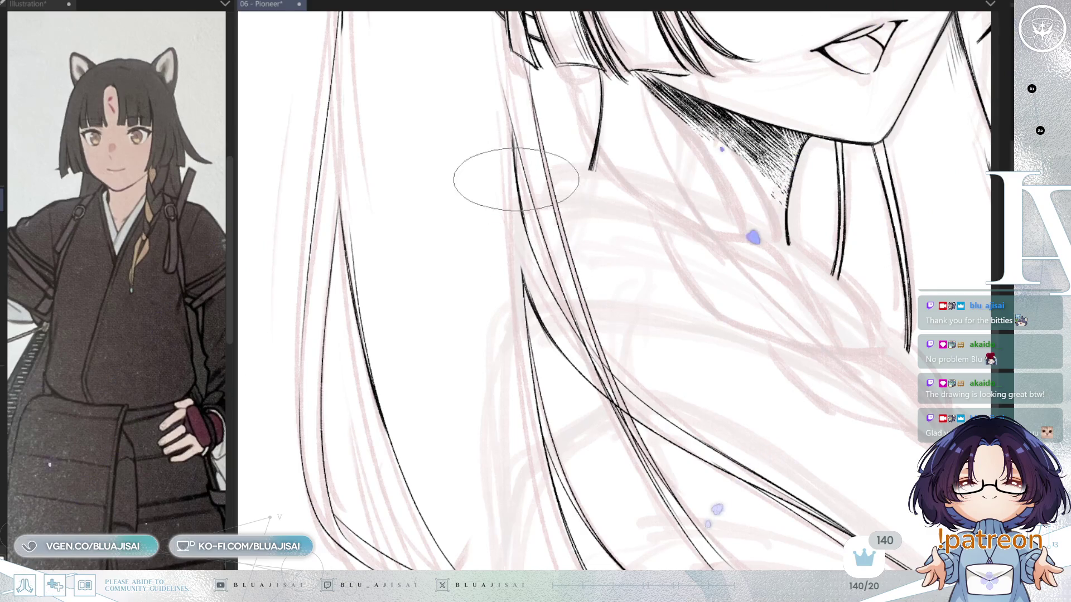
drag(610, 325, 602, 231)
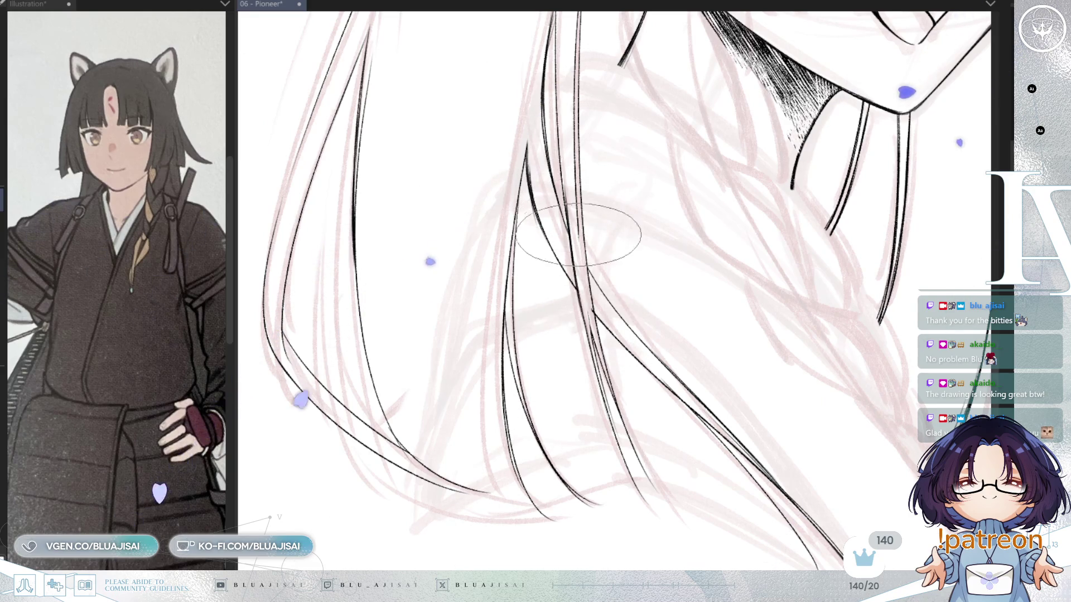
mouse_move(587, 304)
mouse_down()
mouse_move(633, 179)
mouse_move(786, 165)
mouse_move(811, 148)
mouse_move(930, 132)
mouse_move(893, 119)
mouse_up()
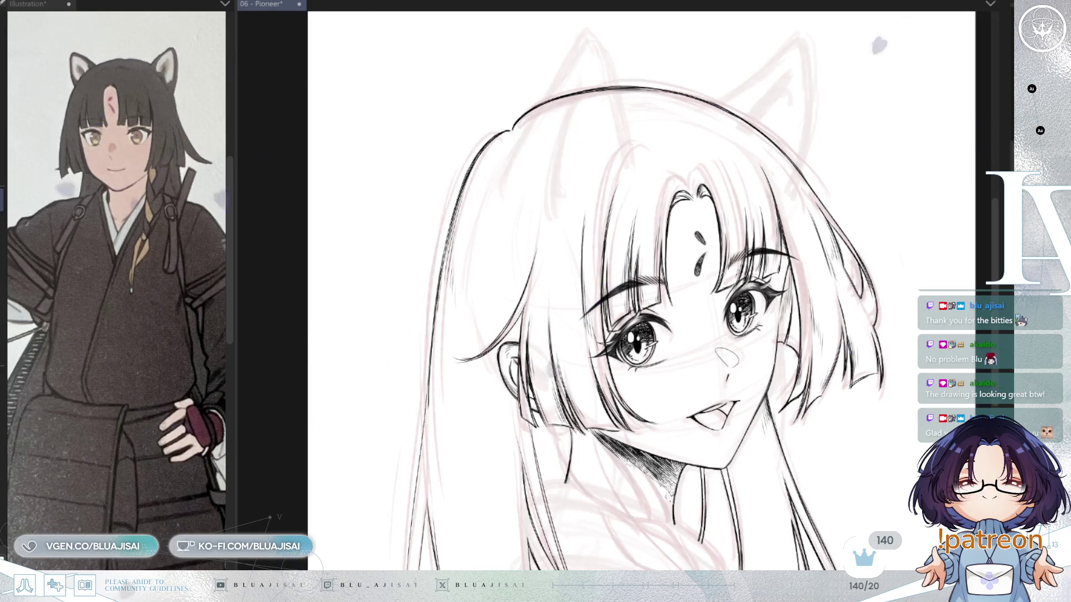
Lasso the left fox-ear sketch and put it in Free Transform with Ctrl+T.
mouse_move(657, 250)
mouse_down()
mouse_move(651, 303)
mouse_move(665, 274)
mouse_up()
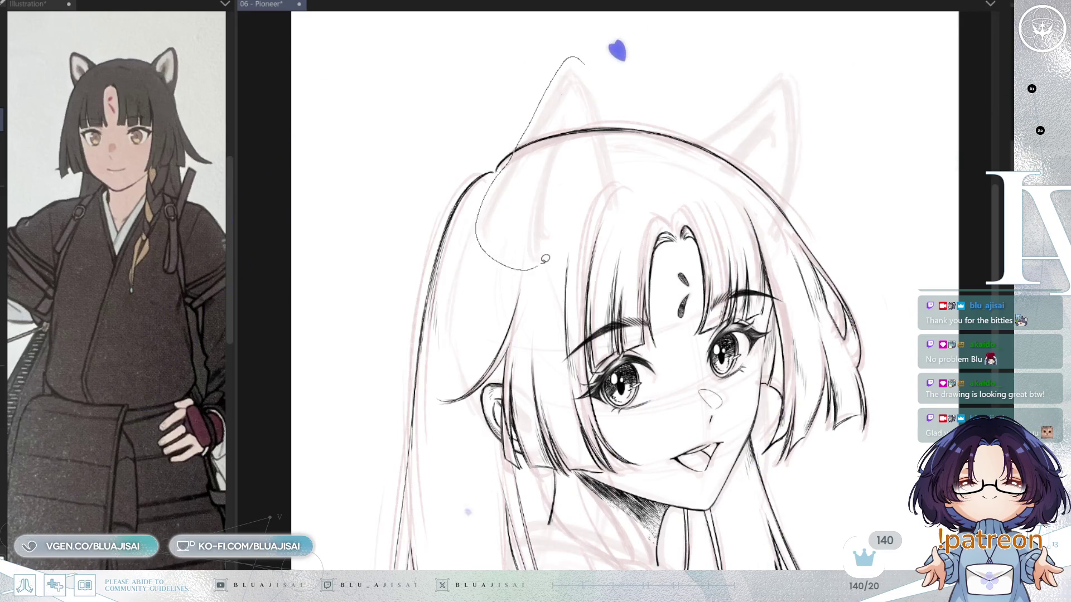
mouse_move(619, 132)
mouse_down()
mouse_move(617, 165)
mouse_move(602, 170)
mouse_up()
key(ctrl+t)
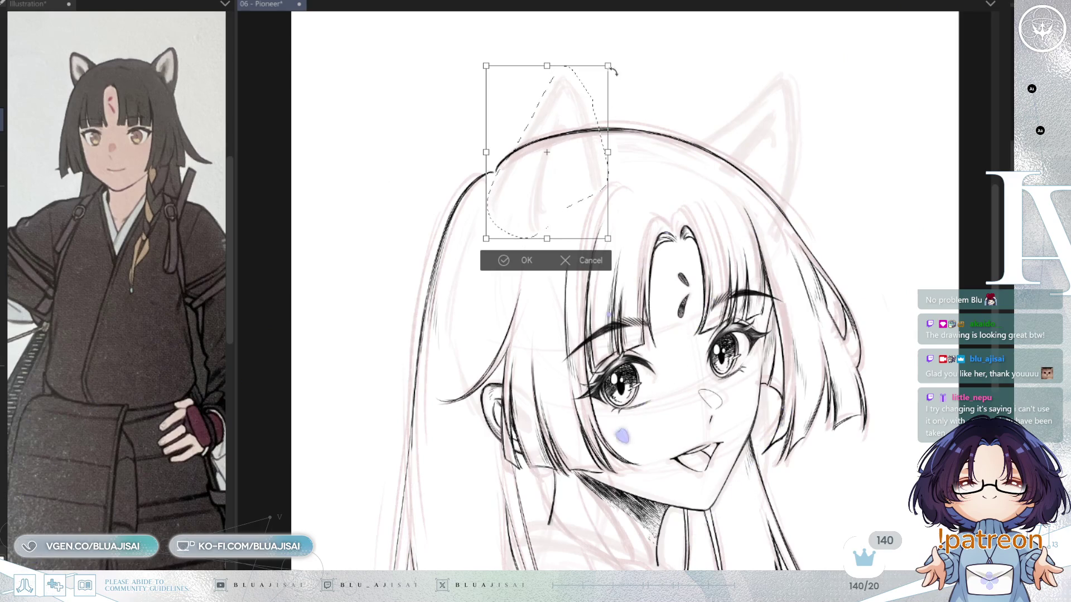
Lower the left ear sketch slightly, confirm the transform, and deselect.
drag(587, 195, 588, 203)
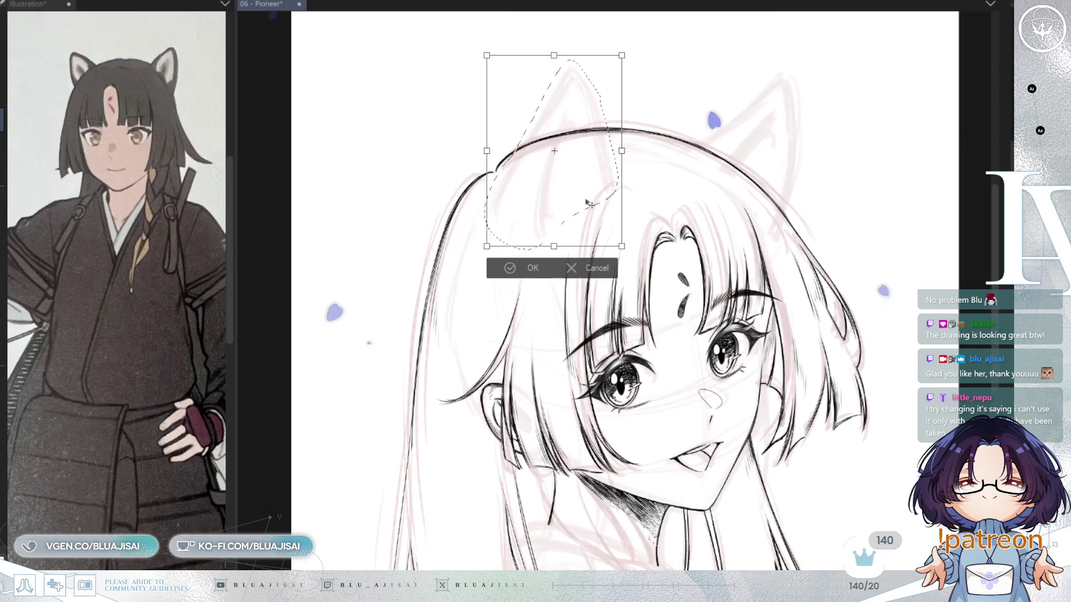
click(496, 268)
click(437, 270)
Lasso the right ear sketch, move it up and outward, confirm, and deselect.
mouse_move(719, 89)
mouse_down()
mouse_move(825, 95)
mouse_move(783, 239)
mouse_move(689, 139)
mouse_up()
key(ctrl+t)
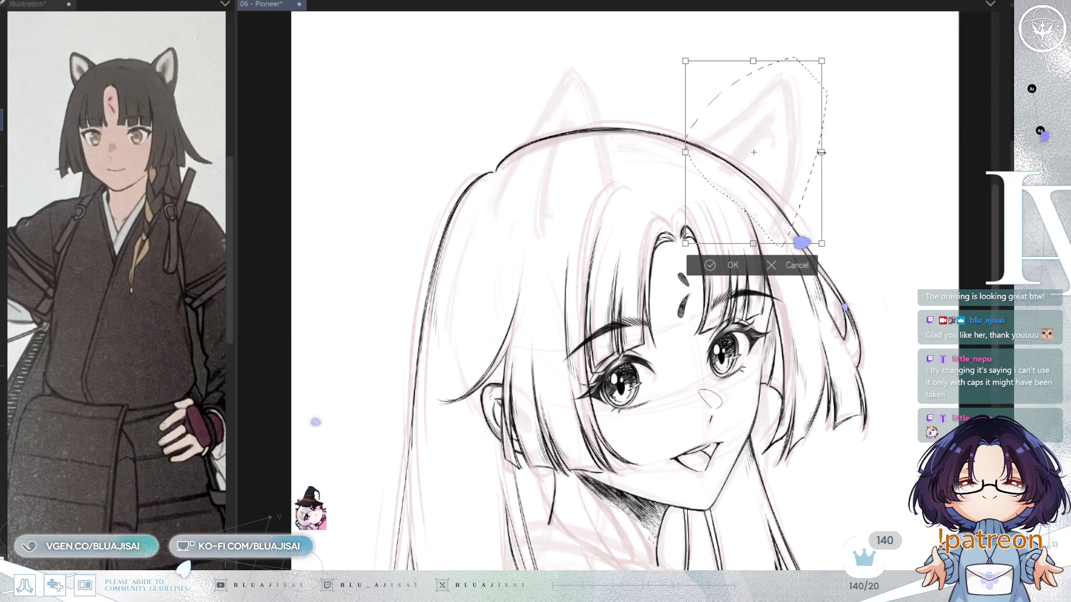
drag(796, 185, 801, 180)
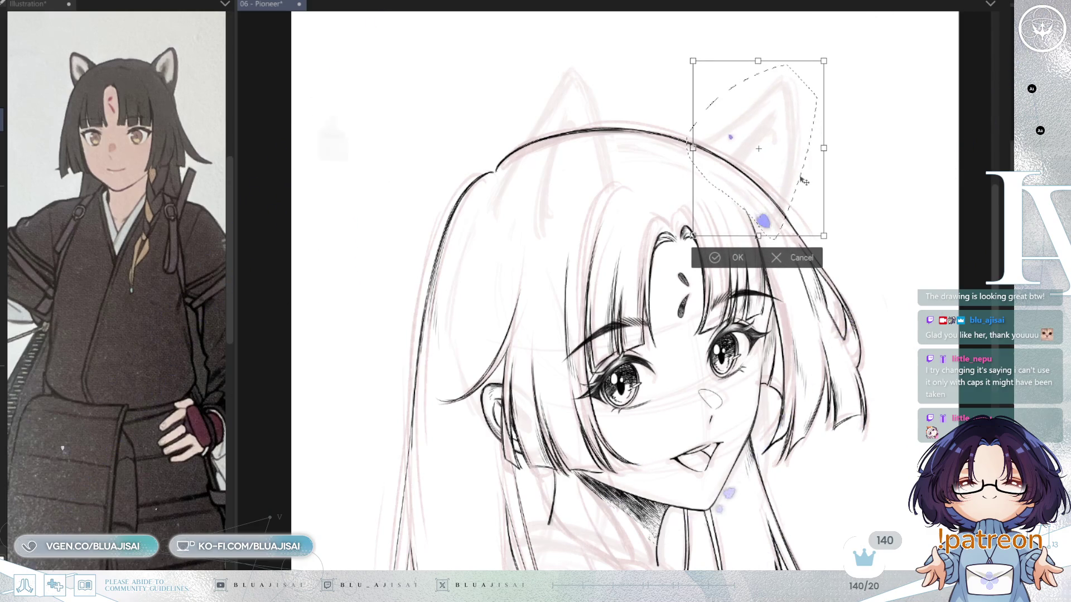
click(704, 261)
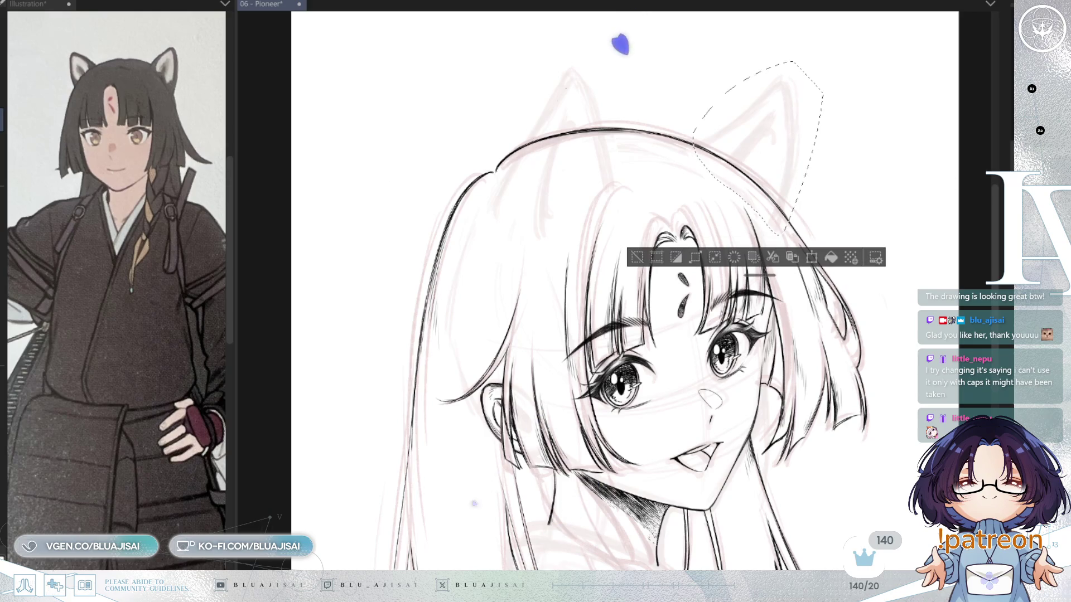
click(635, 257)
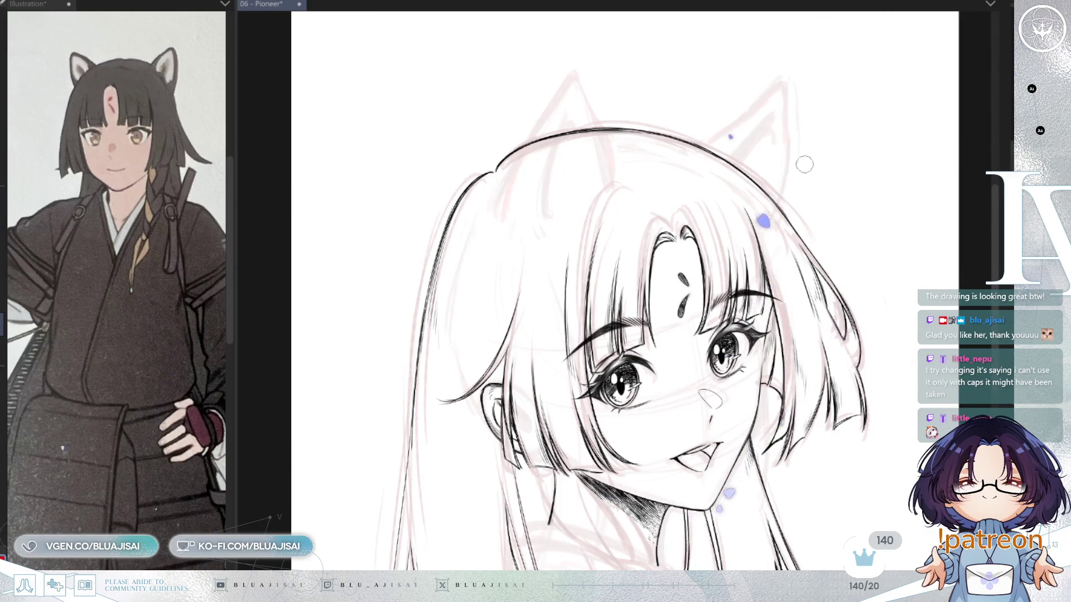
Flip the canvas briefly to check the ears, flip it back, and save the drawing.
key(h)
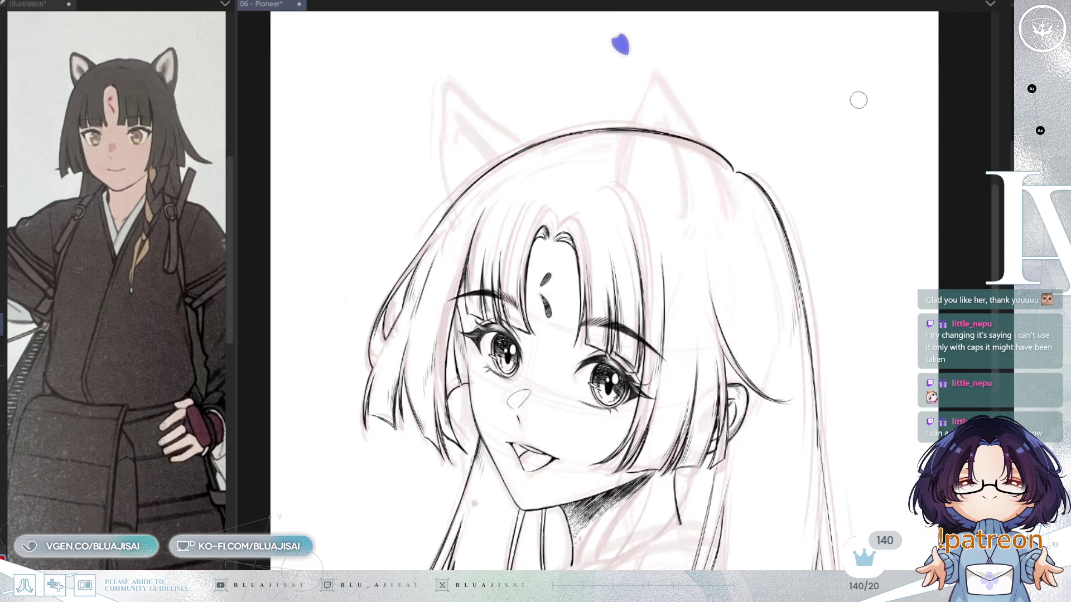
key(h)
key(ctrl+s)
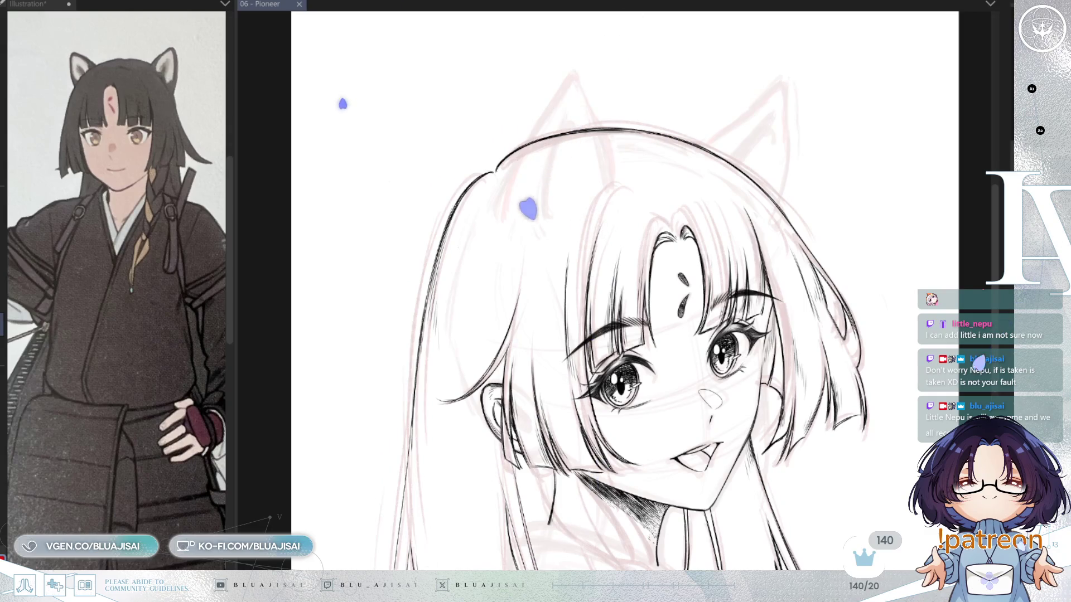
scroll(552, 106, up, 2)
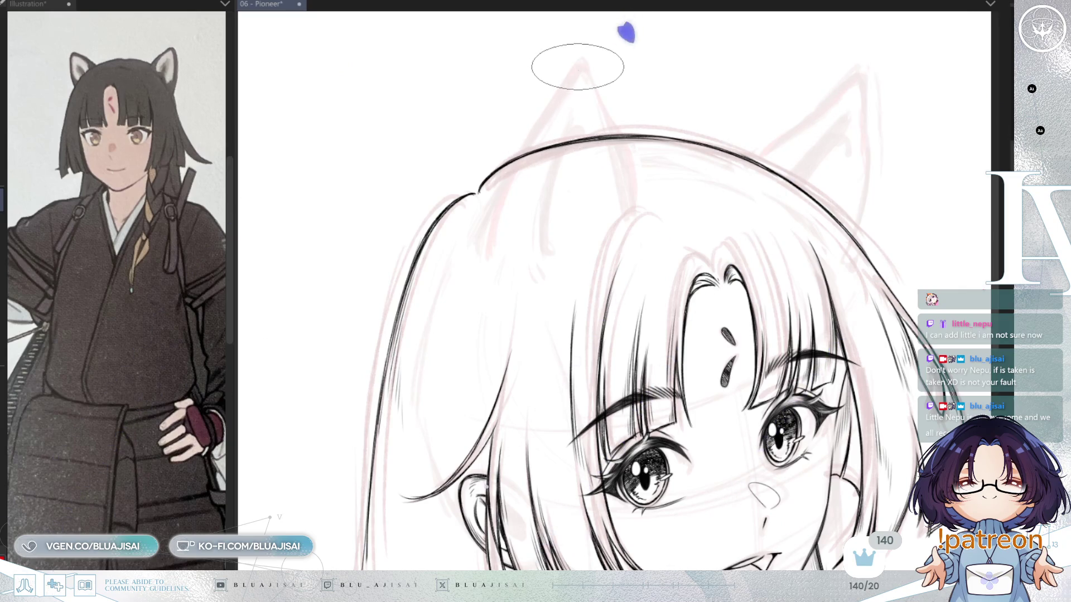
Ink the left fox ear's outer edge, redrawn once, its other side to the hairline, and its inner fold line.
drag(576, 66, 514, 203)
key(ctrl+z)
drag(570, 75, 495, 223)
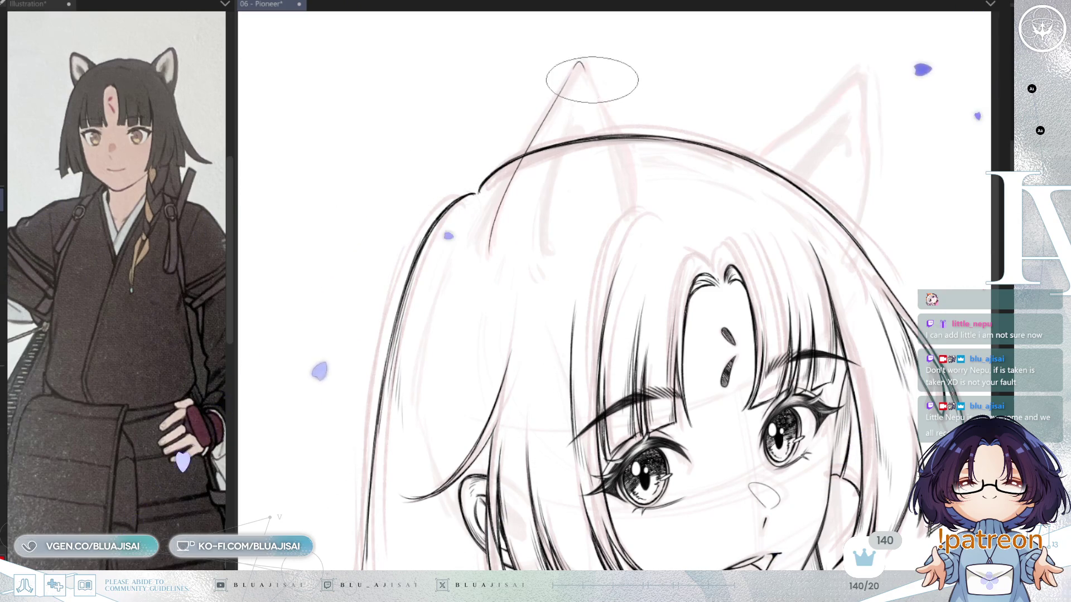
drag(580, 62, 617, 196)
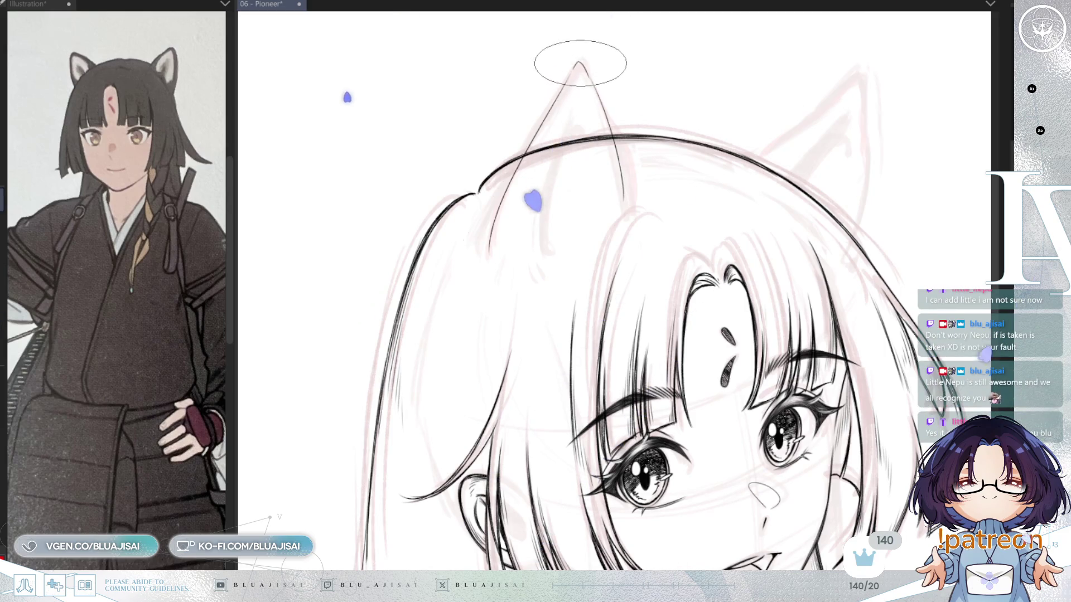
scroll(588, 45, up, 2)
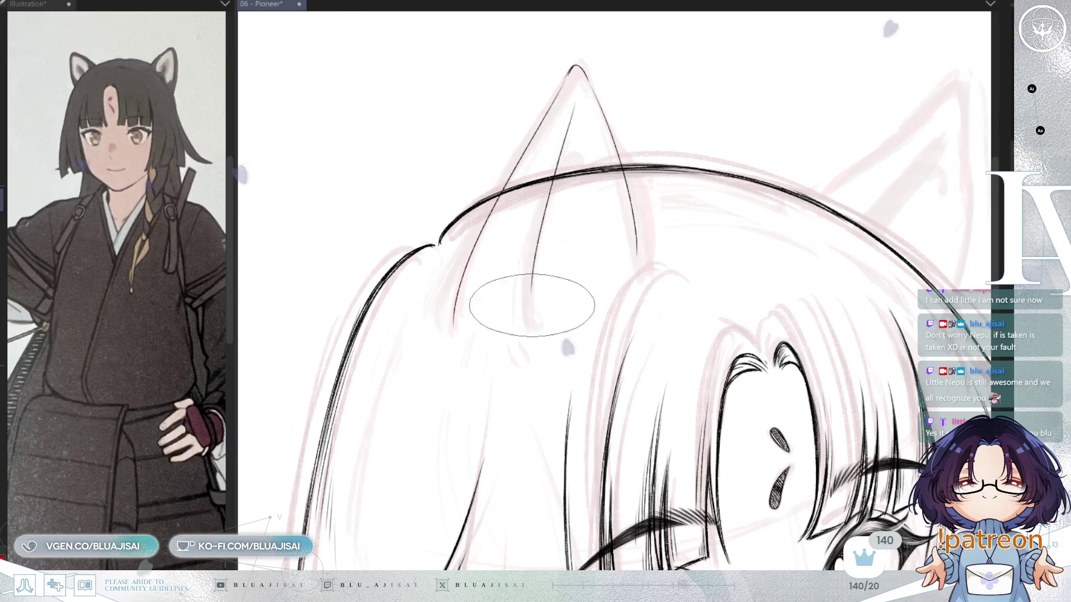
drag(569, 108, 523, 312)
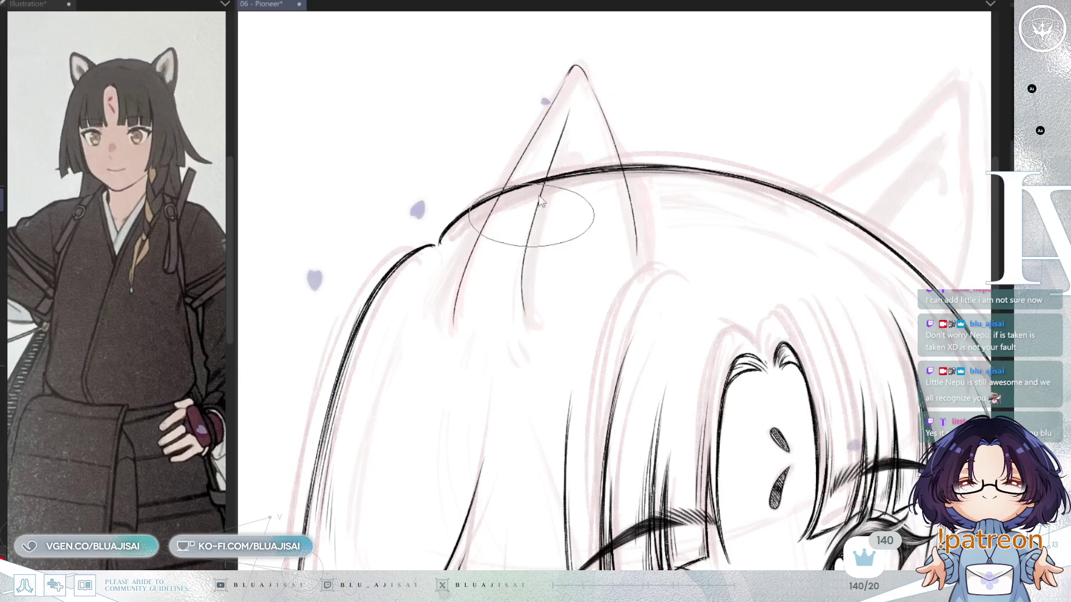